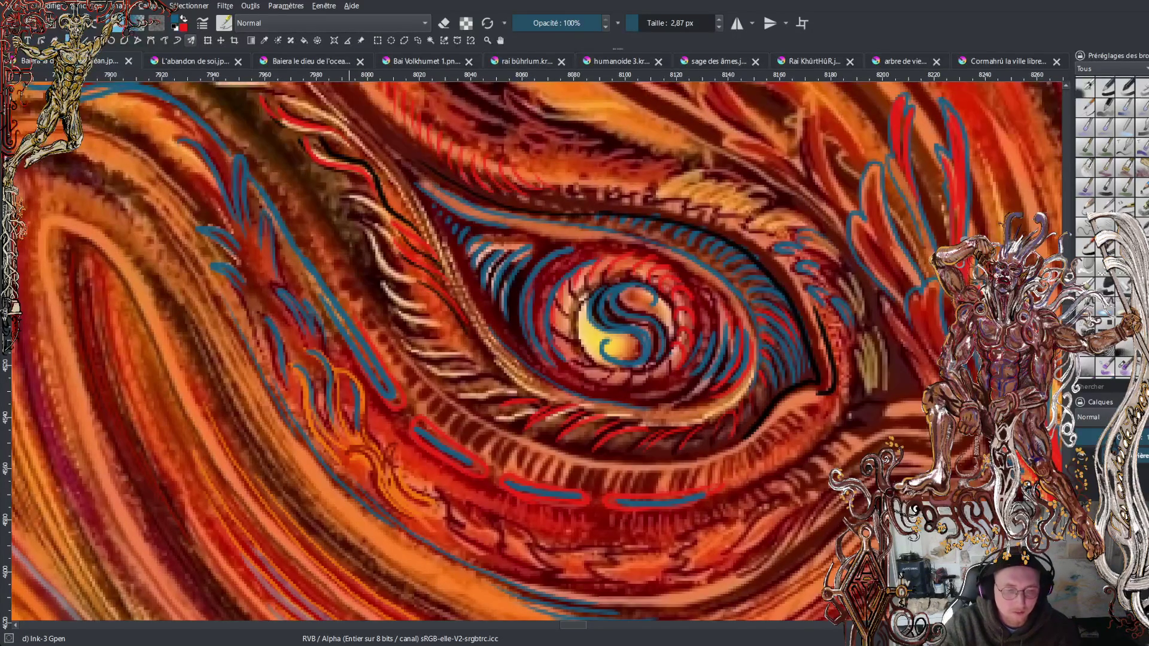
Flip past the blue dragon and long-haired face paintings to the fire dragon, framing its jaws.
{"action": "left_click", "coordinate": [293, 62]}
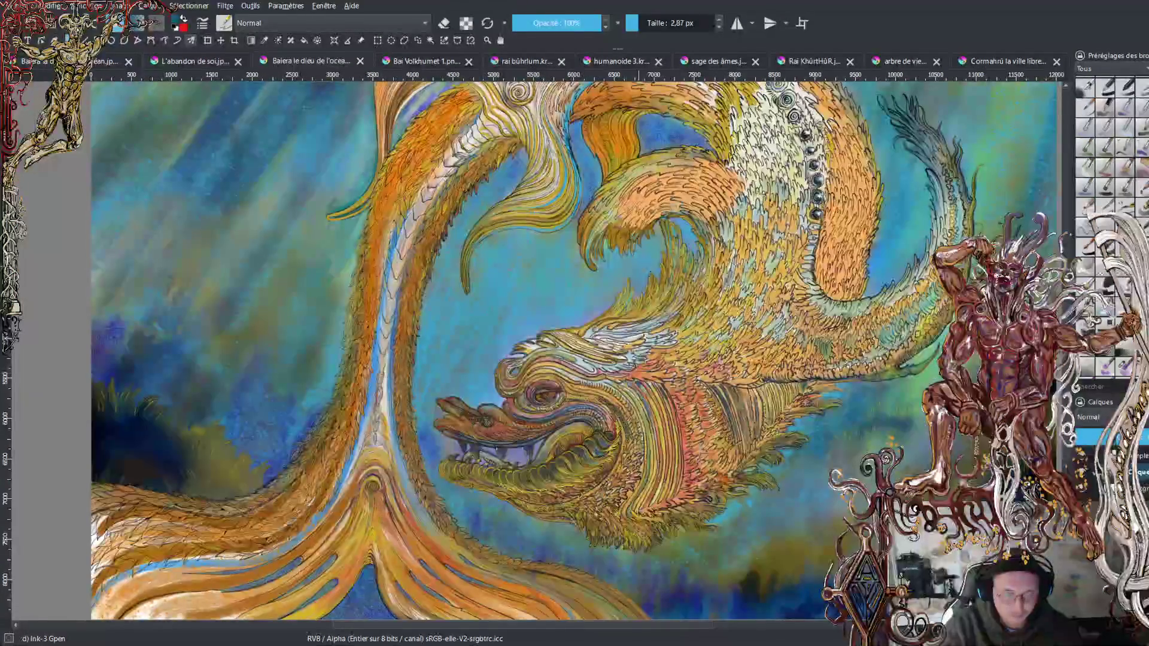
{"action": "scroll", "coordinate": [527, 413], "scroll_direction": "up", "scroll_amount": 5}
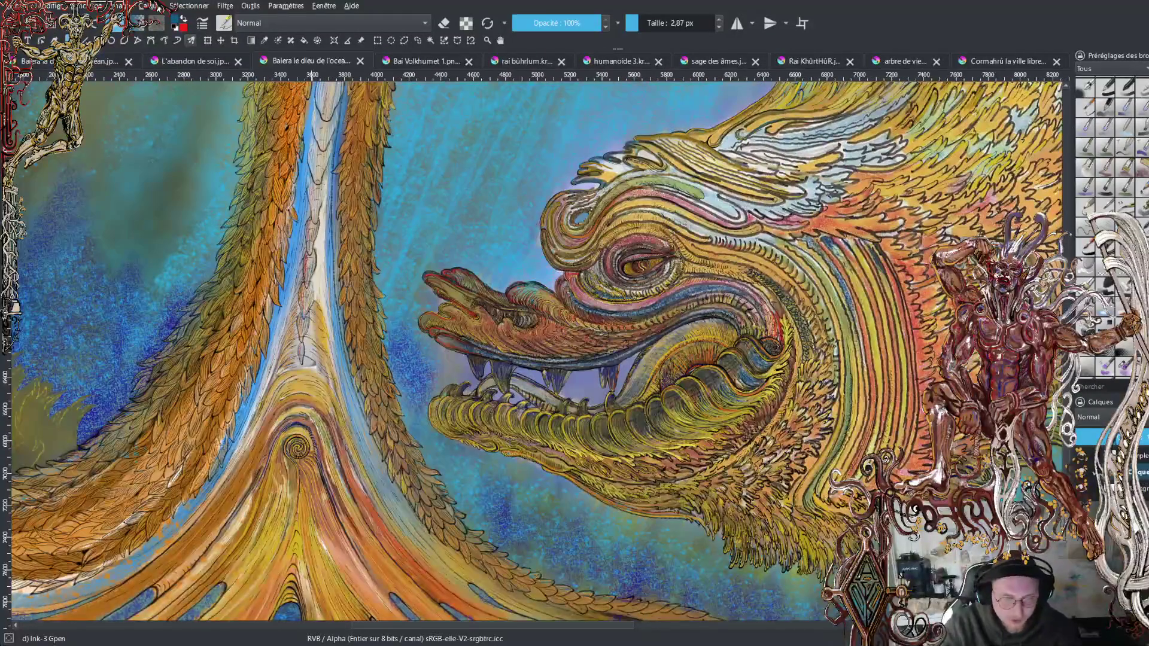
{"action": "left_click", "coordinate": [185, 60]}
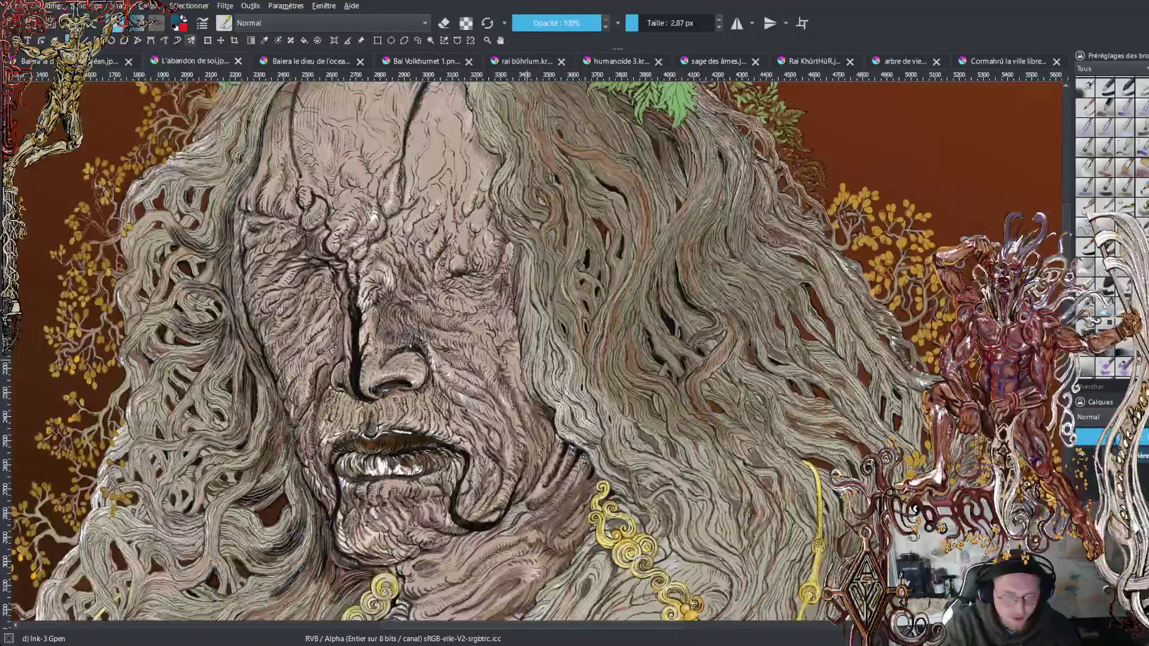
{"action": "scroll", "coordinate": [598, 346], "scroll_direction": "up", "scroll_amount": 5}
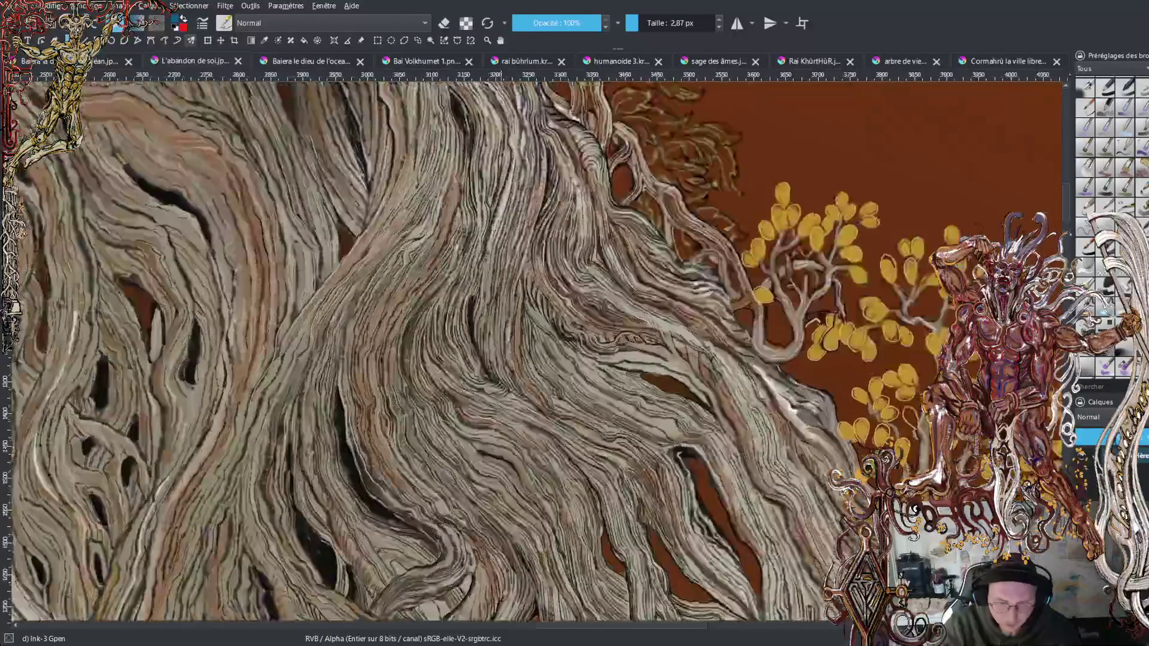
{"action": "scroll", "coordinate": [538, 347], "scroll_direction": "down", "scroll_amount": 6}
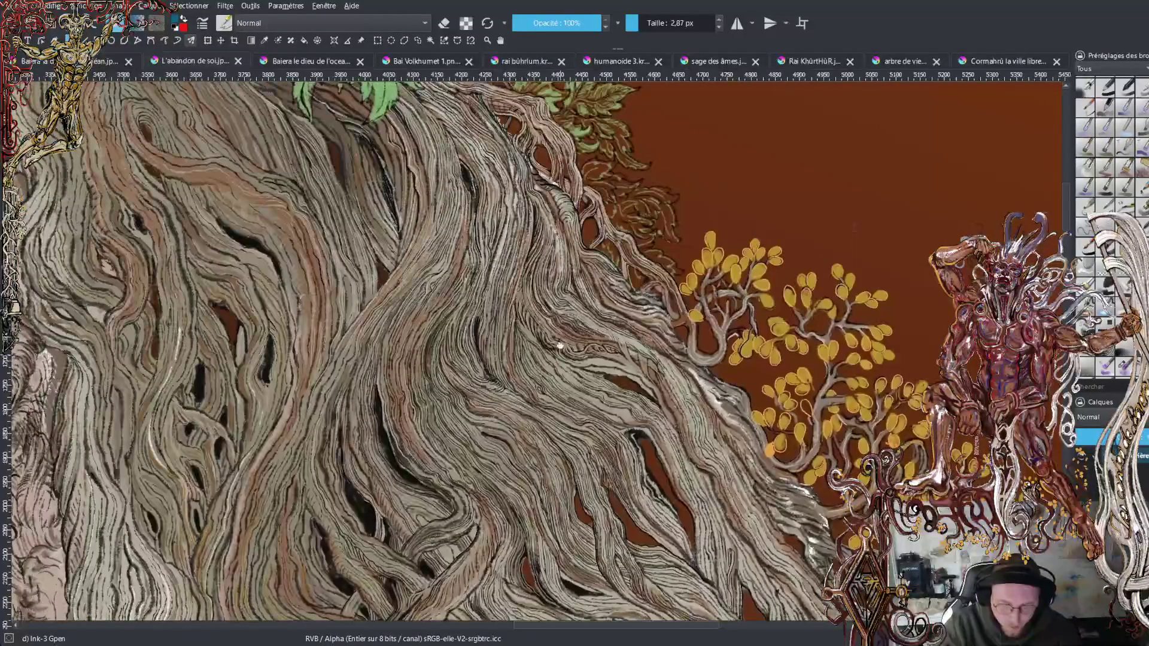
{"action": "scroll", "coordinate": [539, 347], "scroll_direction": "down", "scroll_amount": 2}
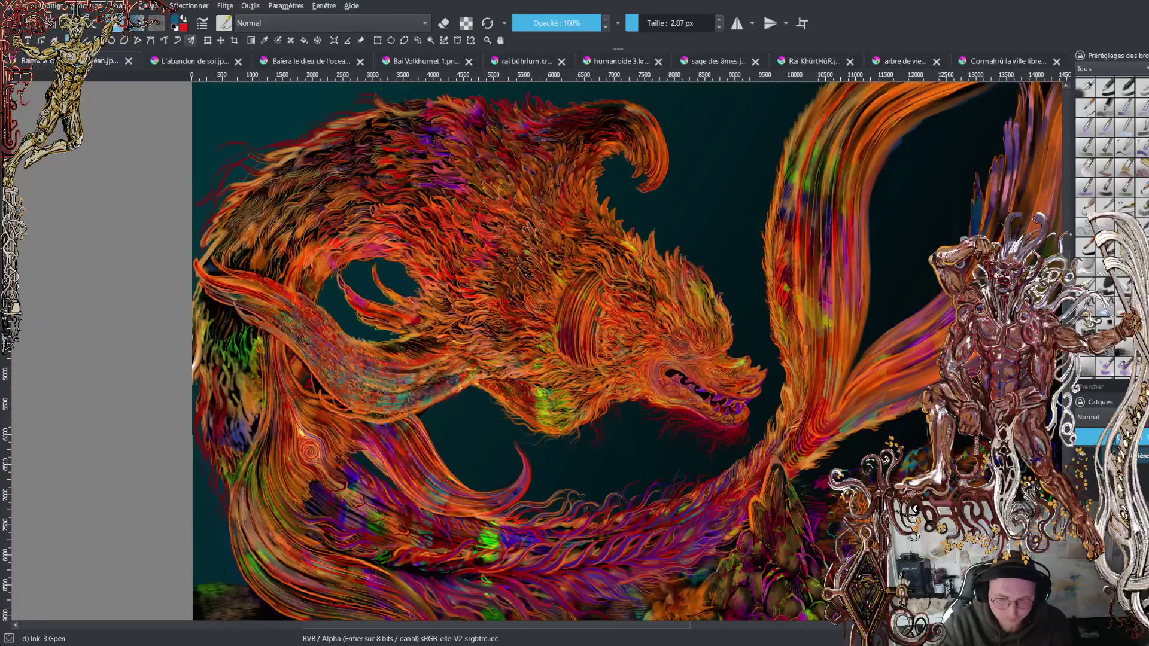
{"action": "mouse_move", "coordinate": [630, 284]}
{"action": "left_mouse_down"}
{"action": "mouse_move", "coordinate": [570, 282]}
{"action": "mouse_move", "coordinate": [568, 297]}
{"action": "left_mouse_up"}
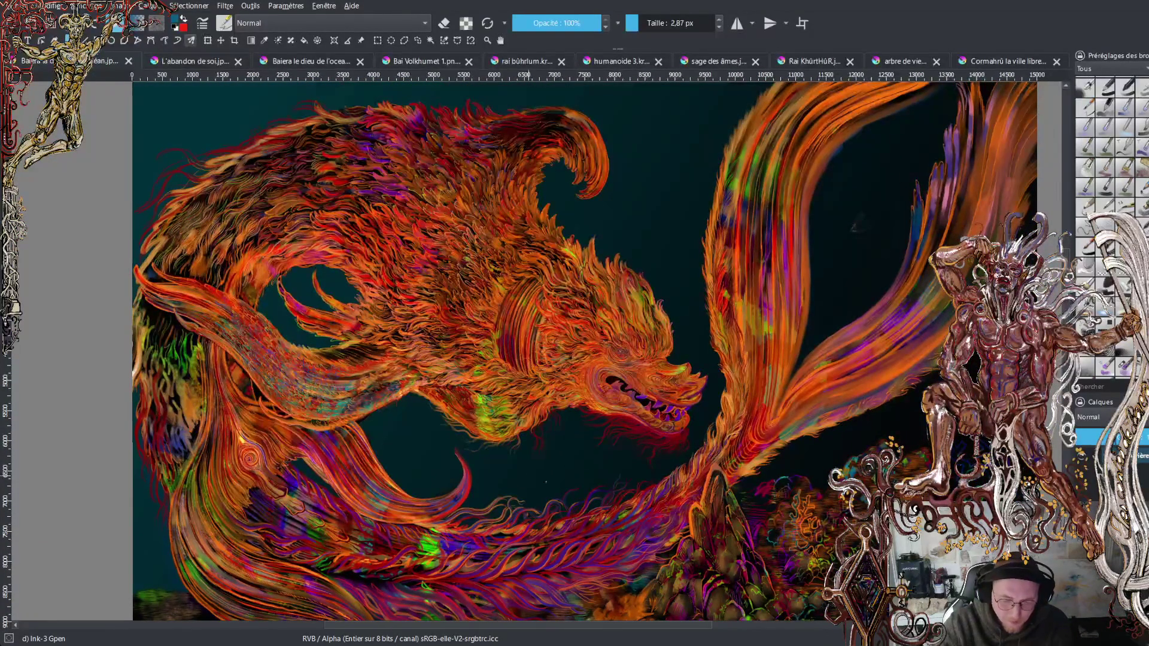
{"action": "scroll", "coordinate": [622, 395], "scroll_direction": "up", "scroll_amount": 6}
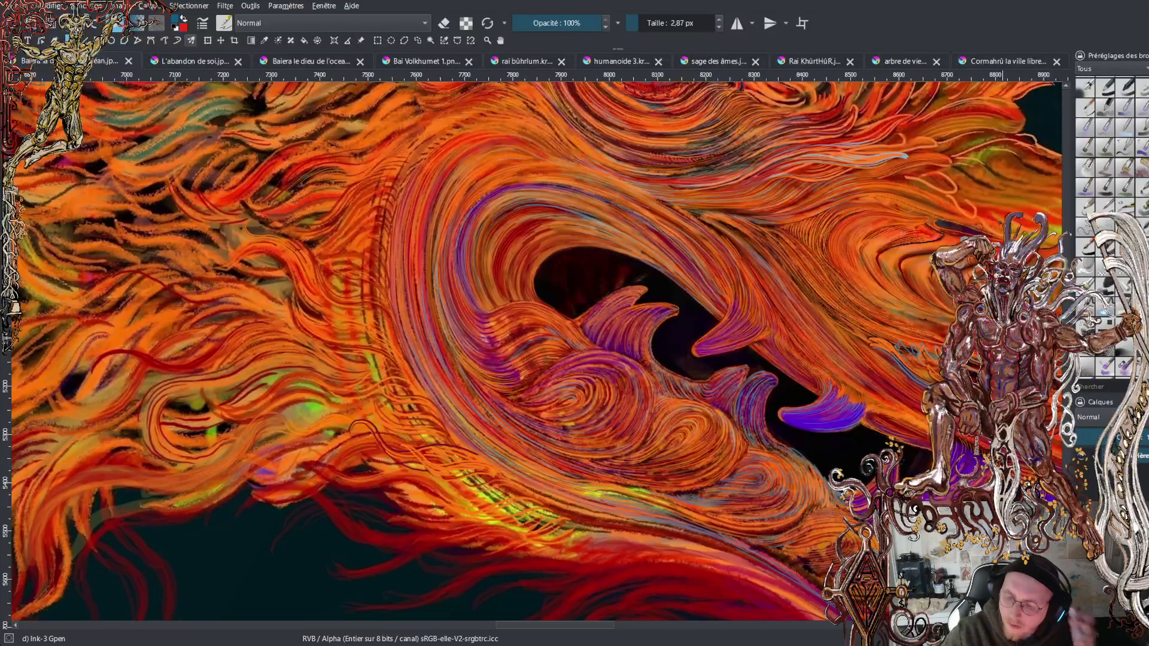
{"action": "key", "text": "minus"}
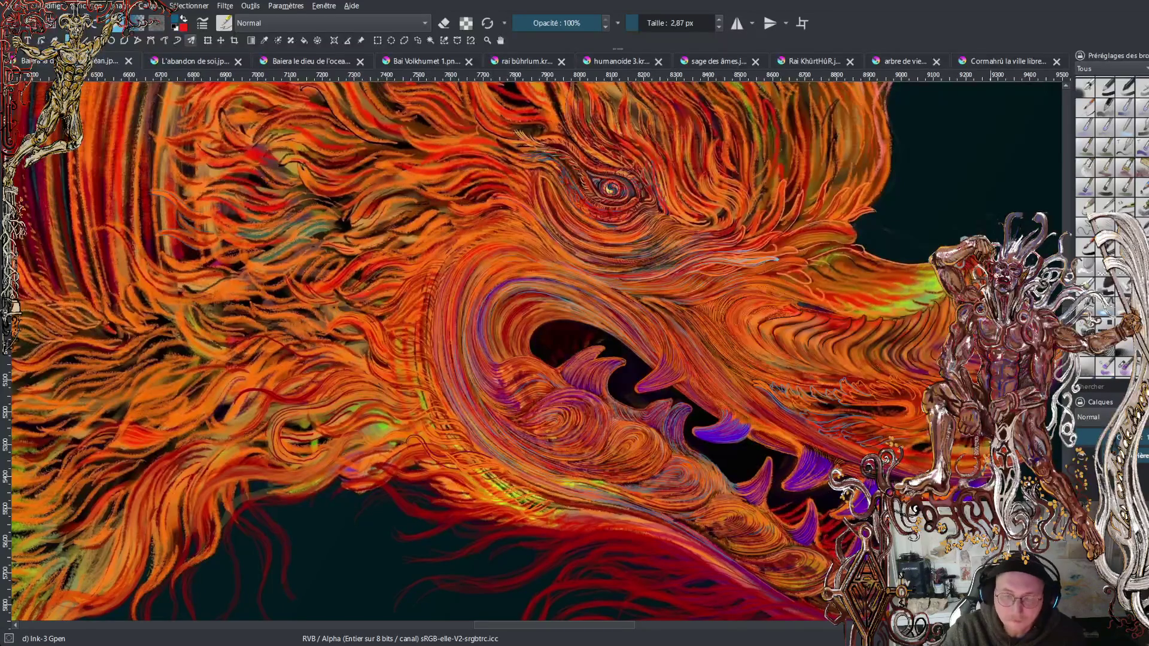
Glance at the tree drawing, then view the red warrior painting's chest and skirt.
{"action": "left_click", "coordinate": [905, 62]}
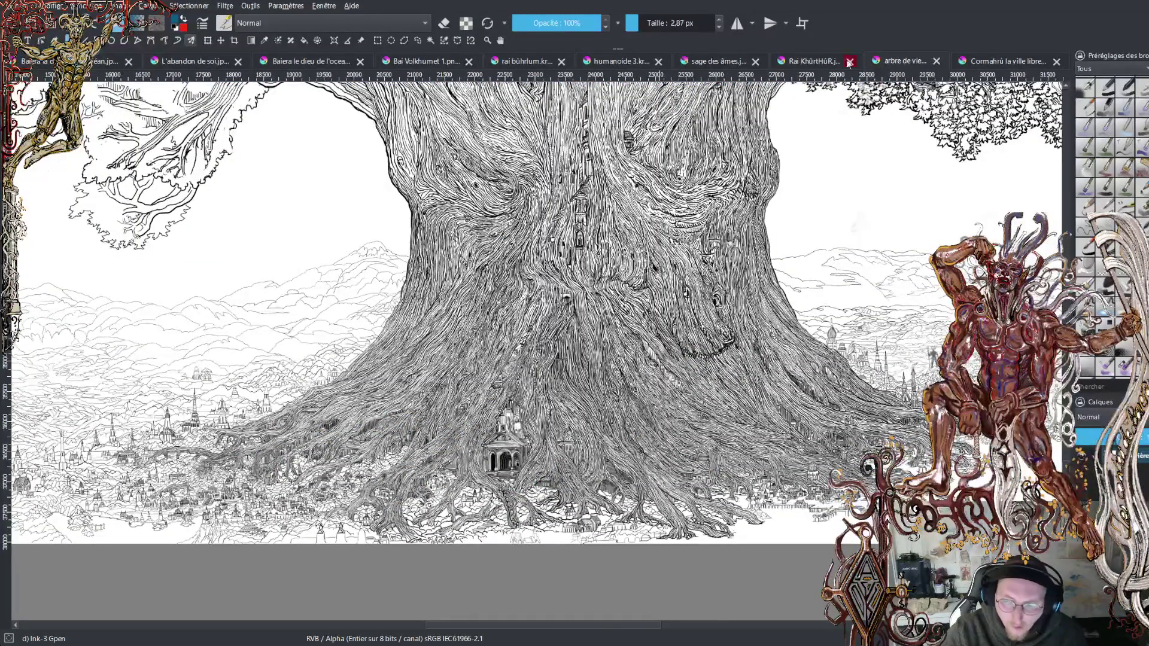
{"action": "left_click", "coordinate": [807, 59]}
{"action": "scroll", "coordinate": [557, 337], "scroll_direction": "down", "scroll_amount": 5}
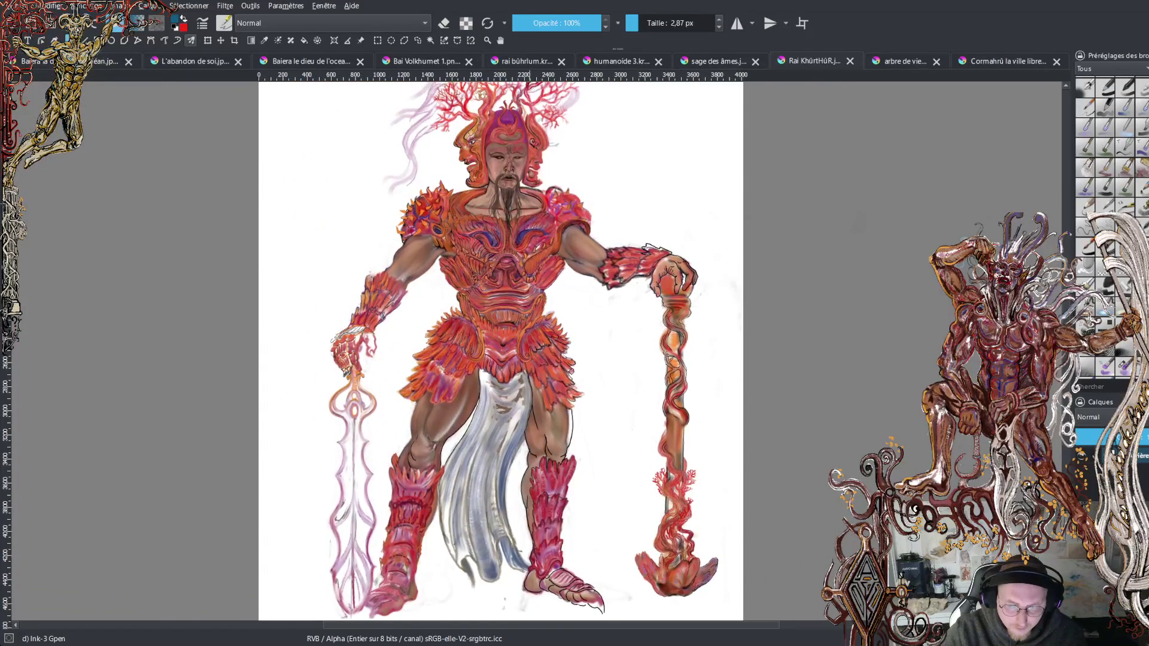
{"action": "scroll", "coordinate": [556, 337], "scroll_direction": "up", "scroll_amount": 5}
{"action": "scroll", "coordinate": [545, 335], "scroll_direction": "up", "scroll_amount": 3}
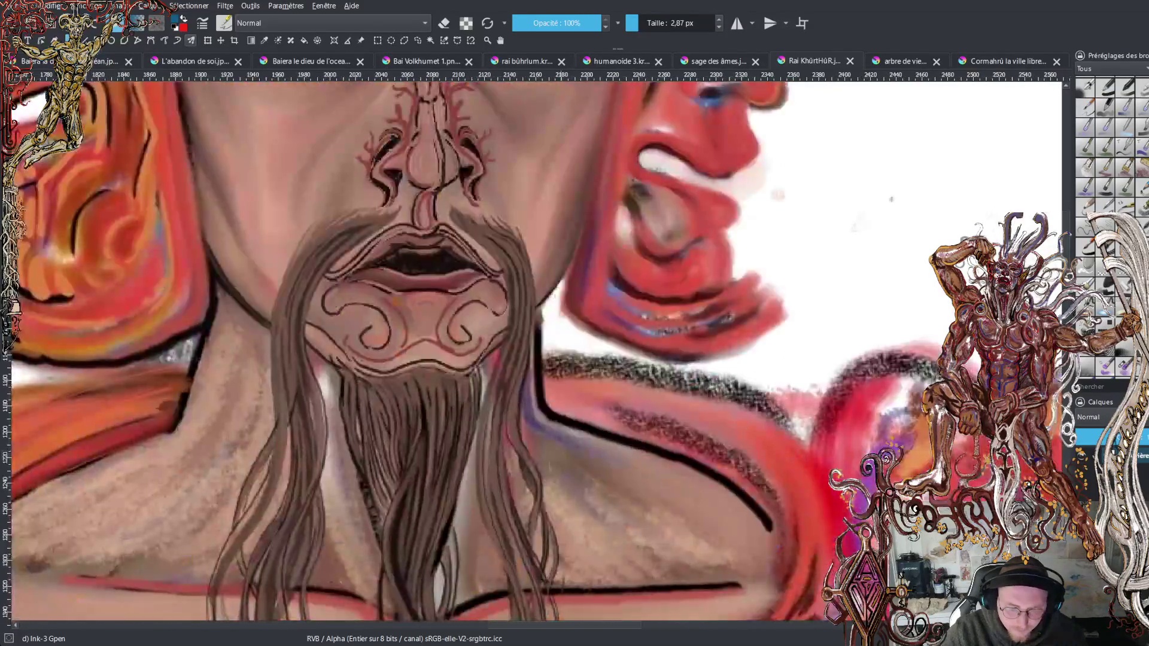
{"action": "scroll", "coordinate": [545, 335], "scroll_direction": "down", "scroll_amount": 3}
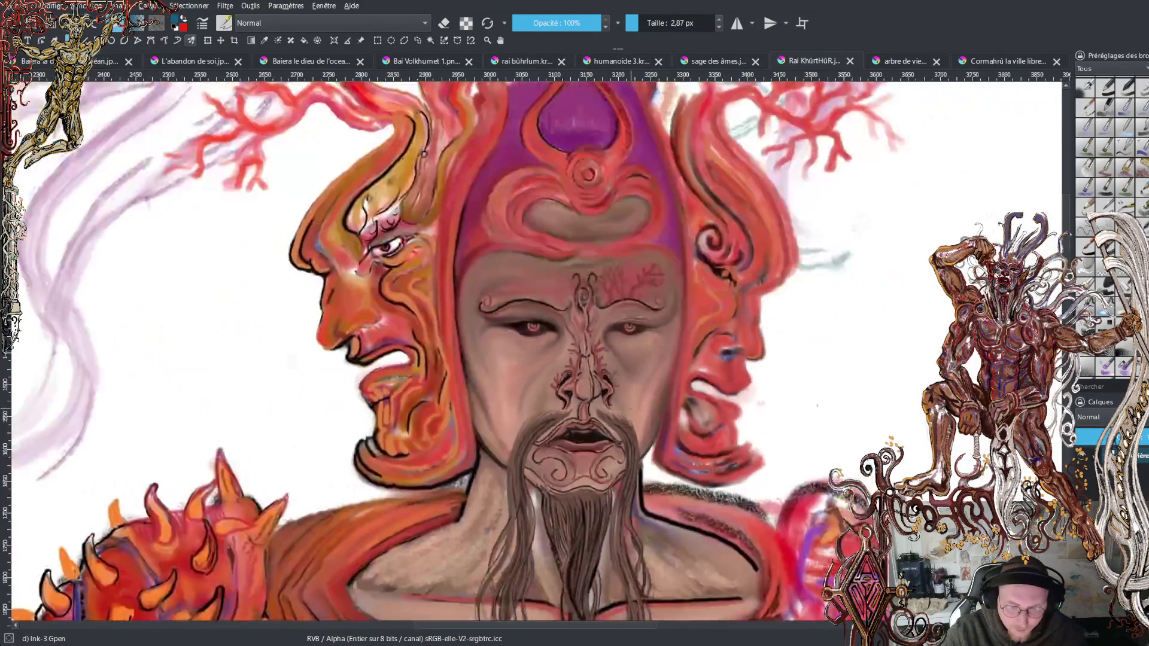
{"action": "scroll", "coordinate": [545, 335], "scroll_direction": "up", "scroll_amount": 1}
{"action": "scroll", "coordinate": [544, 335], "scroll_direction": "down", "scroll_amount": 3}
{"action": "left_click_drag", "start_coordinate": [557, 455], "coordinate": [556, 203]}
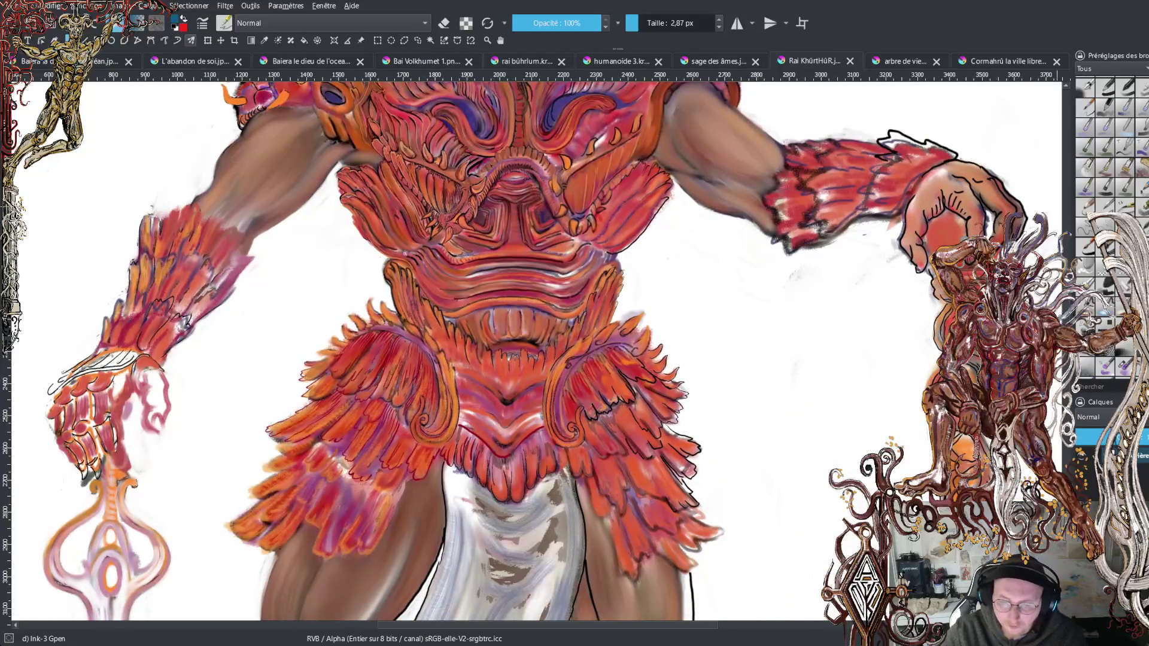
Return to the giant tree ink drawing and fit the whole tree into view.
{"action": "left_click", "coordinate": [900, 62]}
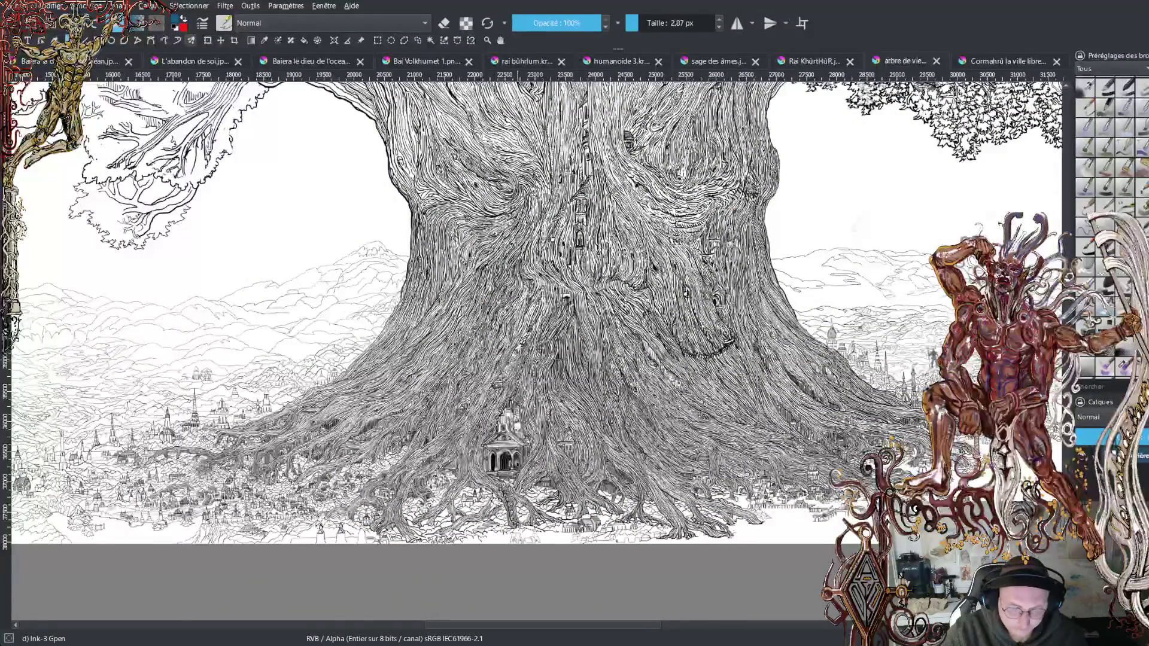
{"action": "scroll", "coordinate": [612, 308], "scroll_direction": "down", "scroll_amount": 2}
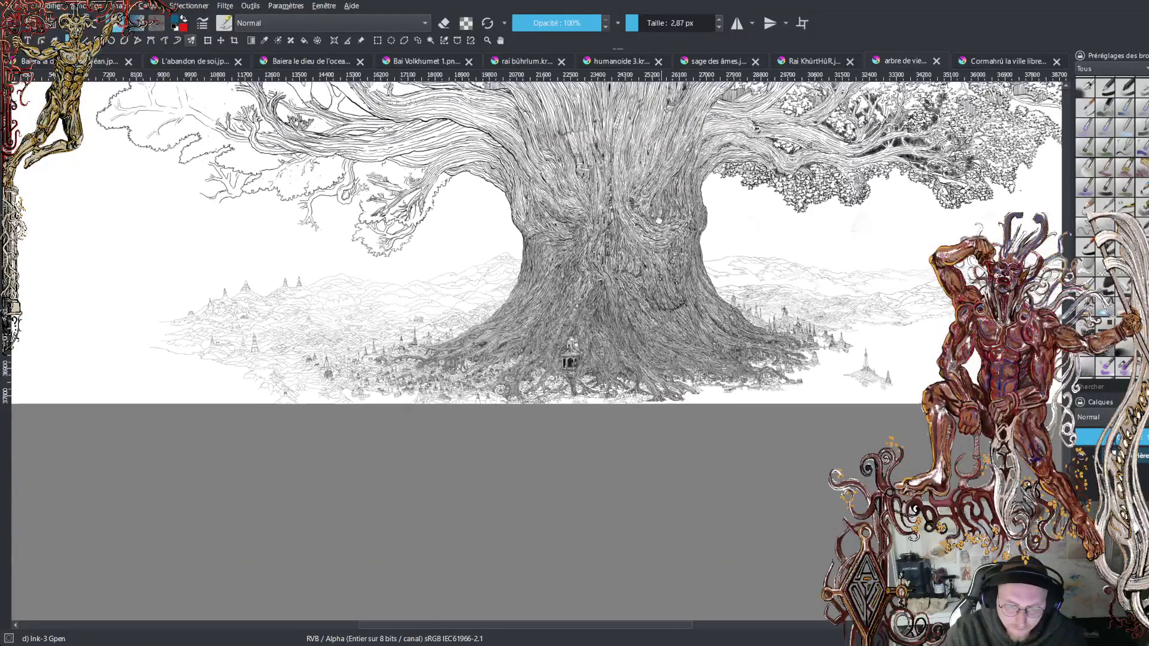
{"action": "scroll", "coordinate": [622, 372], "scroll_direction": "down", "scroll_amount": 2}
{"action": "scroll", "coordinate": [622, 372], "scroll_direction": "up", "scroll_amount": 1}
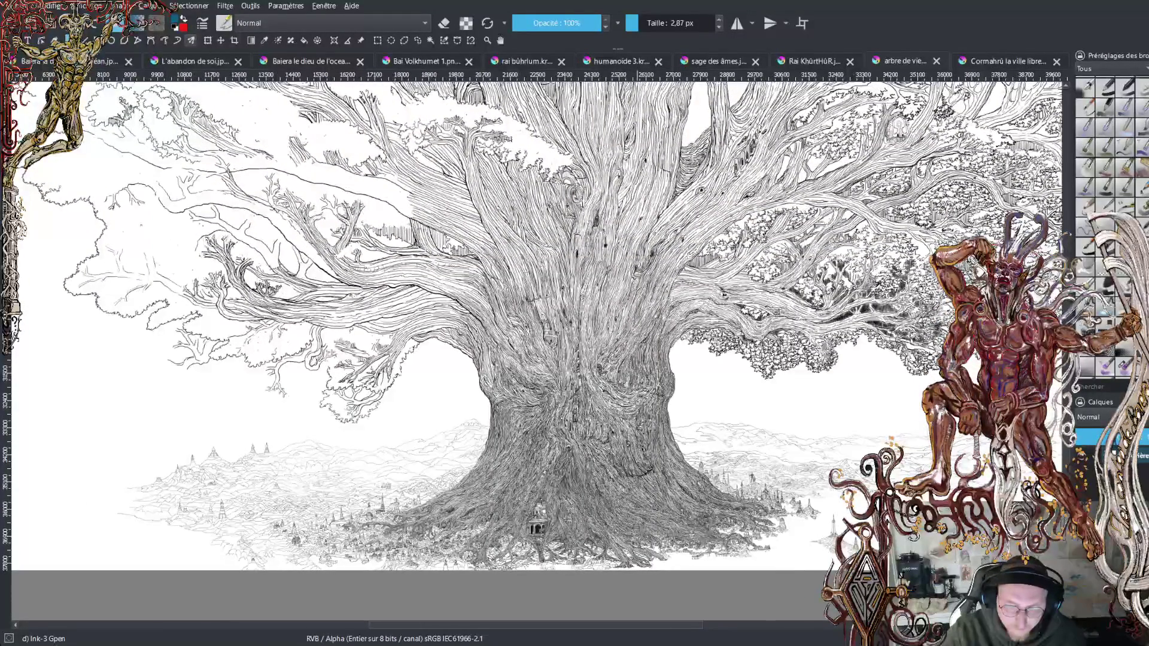
{"action": "left_click_drag", "start_coordinate": [653, 258], "coordinate": [629, 389]}
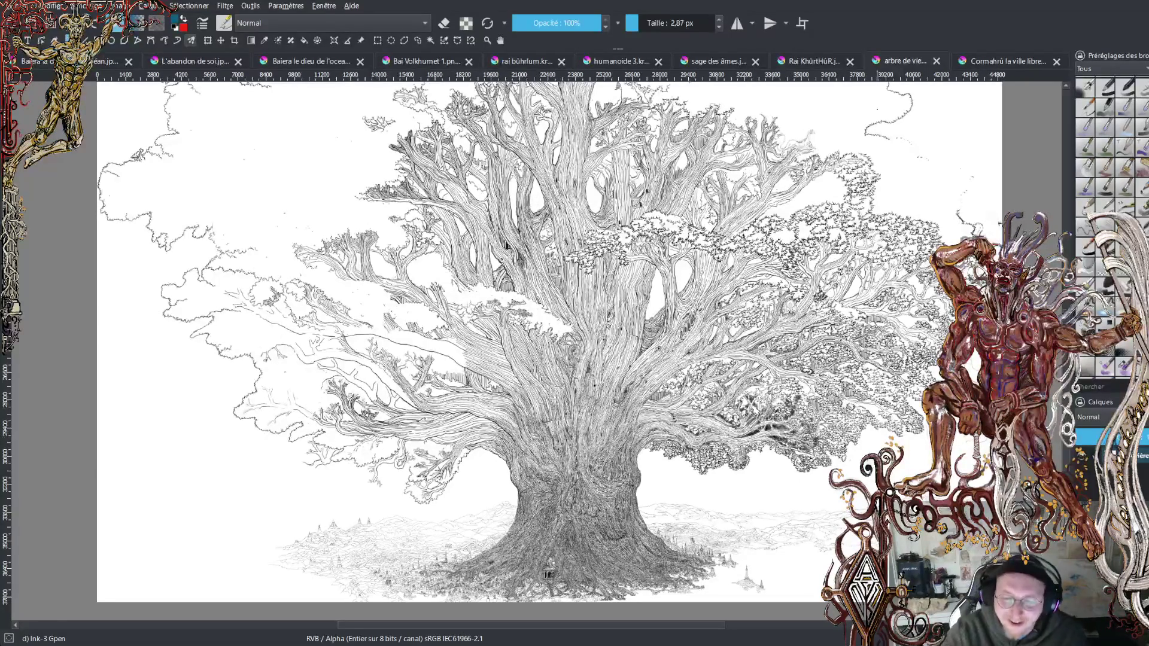
Flip past the golden city, bearded old man and golden warrior tabs to the many-eyed creature.
{"action": "left_click", "coordinate": [980, 62]}
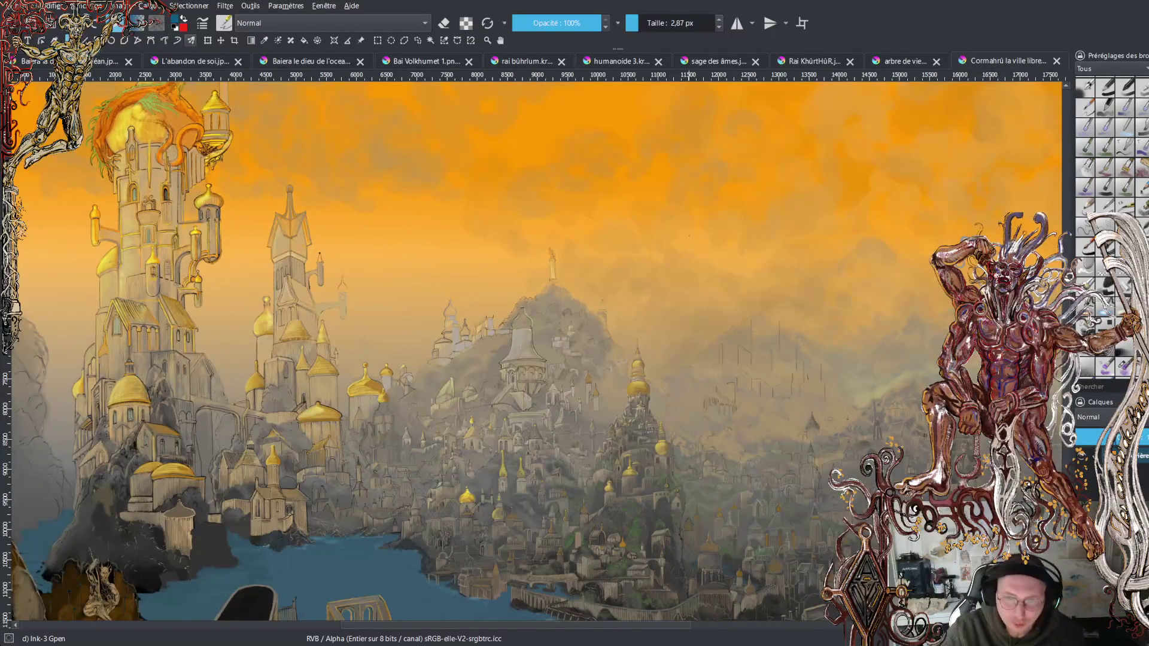
{"action": "left_click", "coordinate": [716, 61]}
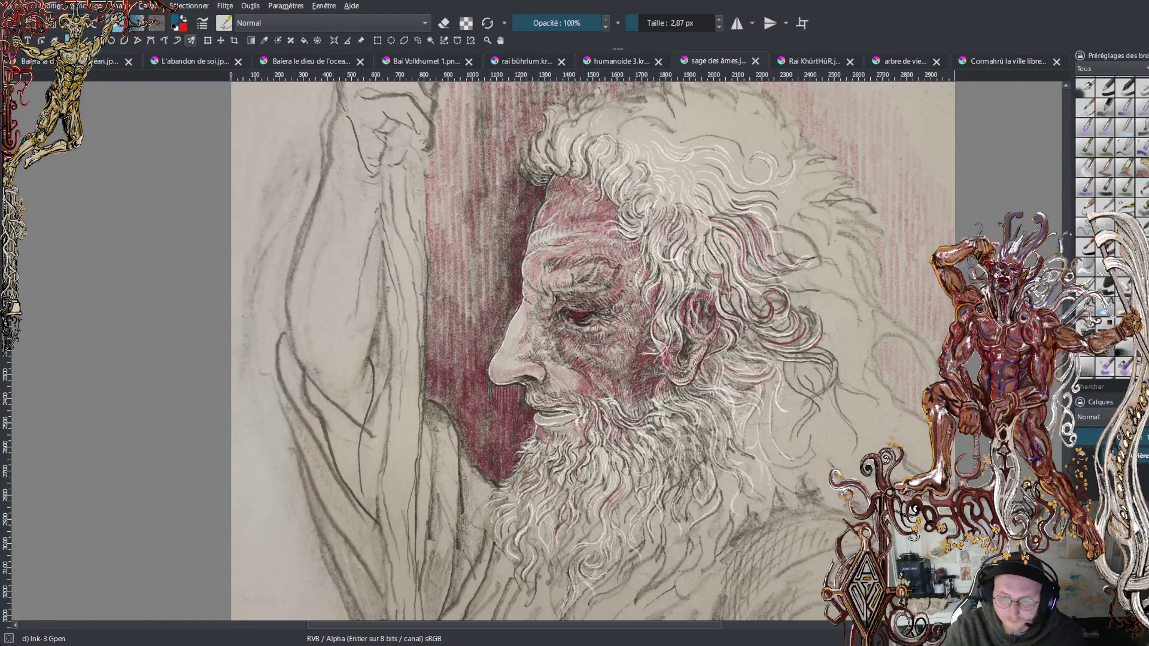
{"action": "left_click", "coordinate": [619, 62]}
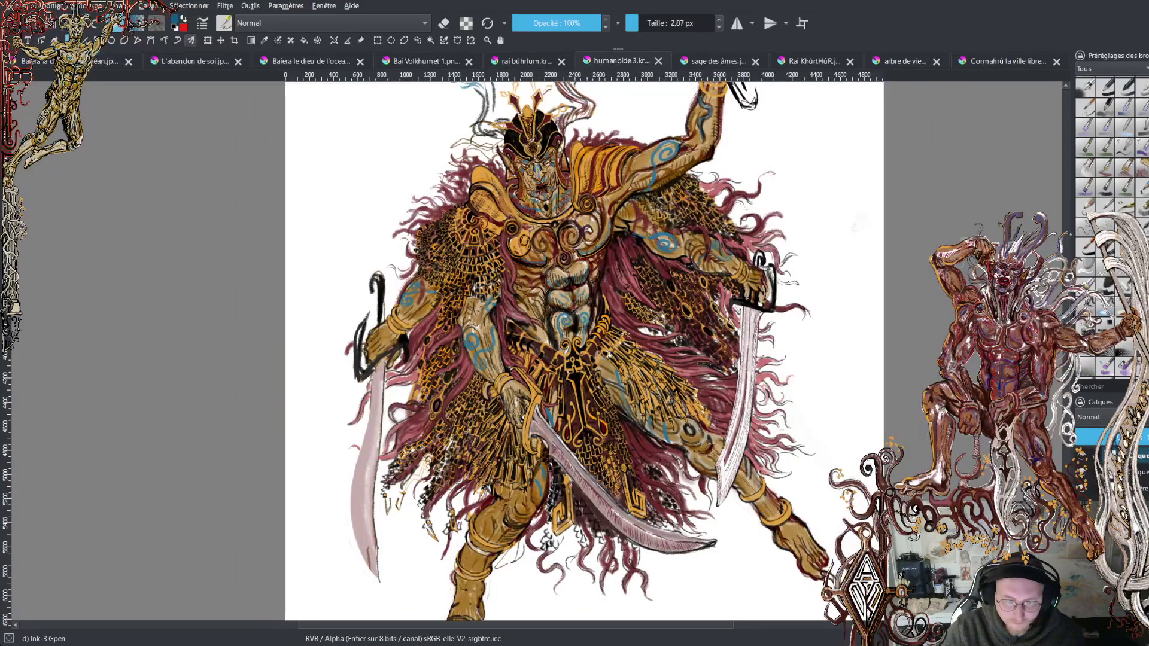
{"action": "left_click", "coordinate": [534, 63]}
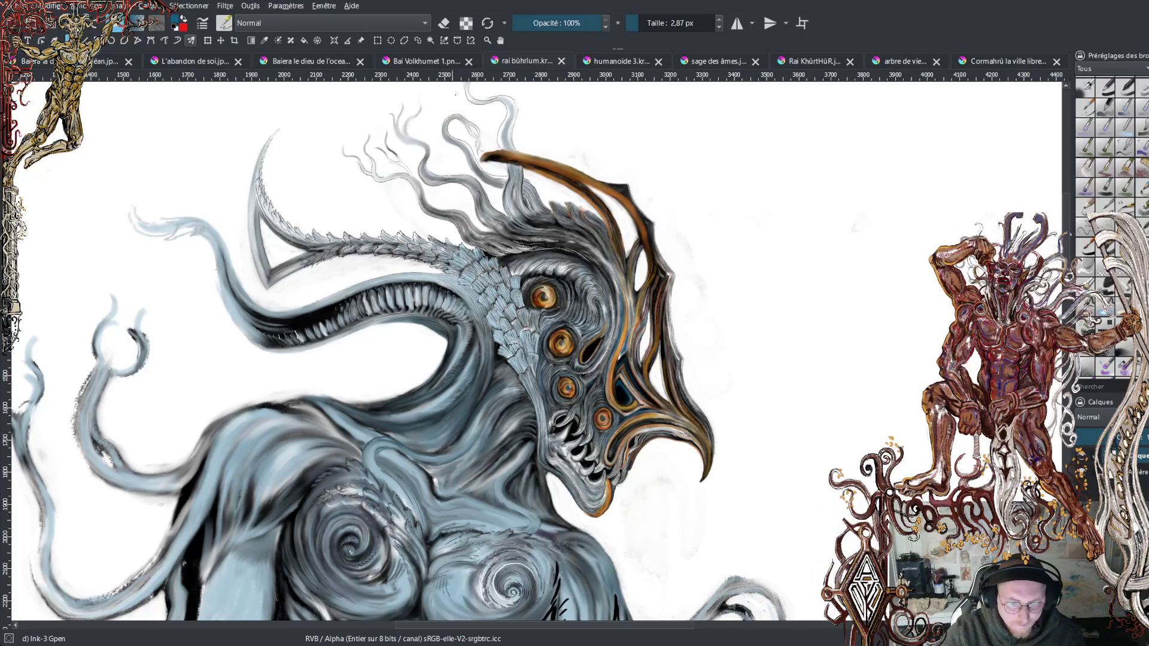
{"action": "left_click", "coordinate": [423, 62]}
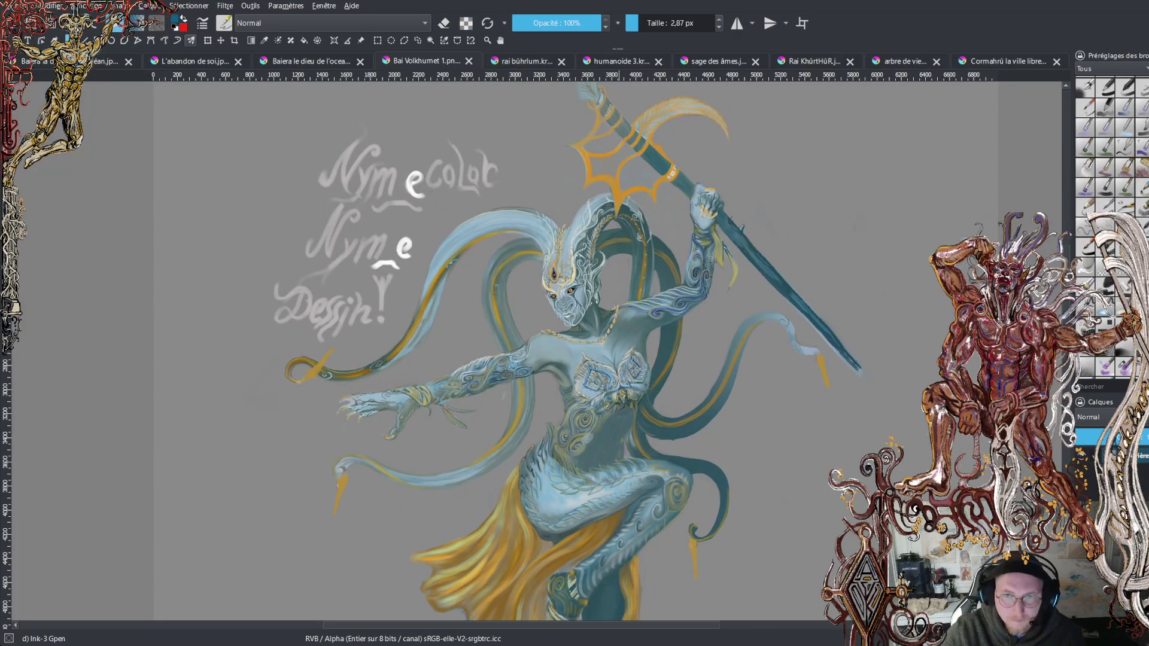
{"action": "scroll", "coordinate": [599, 317], "scroll_direction": "up", "scroll_amount": 3}
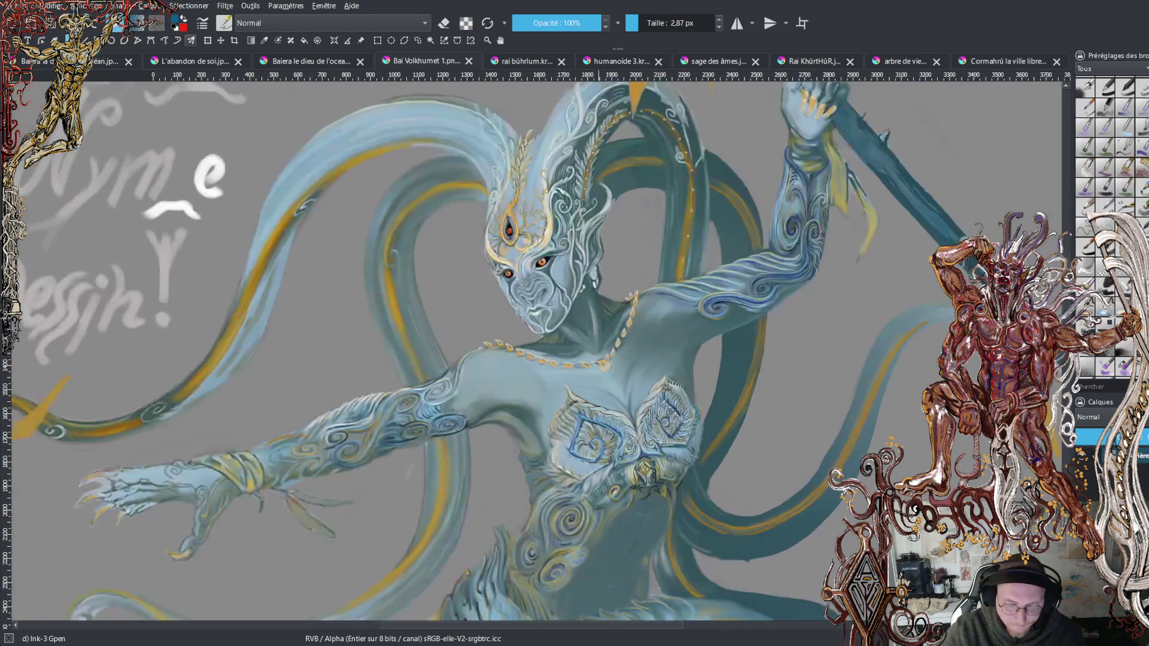
{"action": "scroll", "coordinate": [654, 332], "scroll_direction": "up", "scroll_amount": 1}
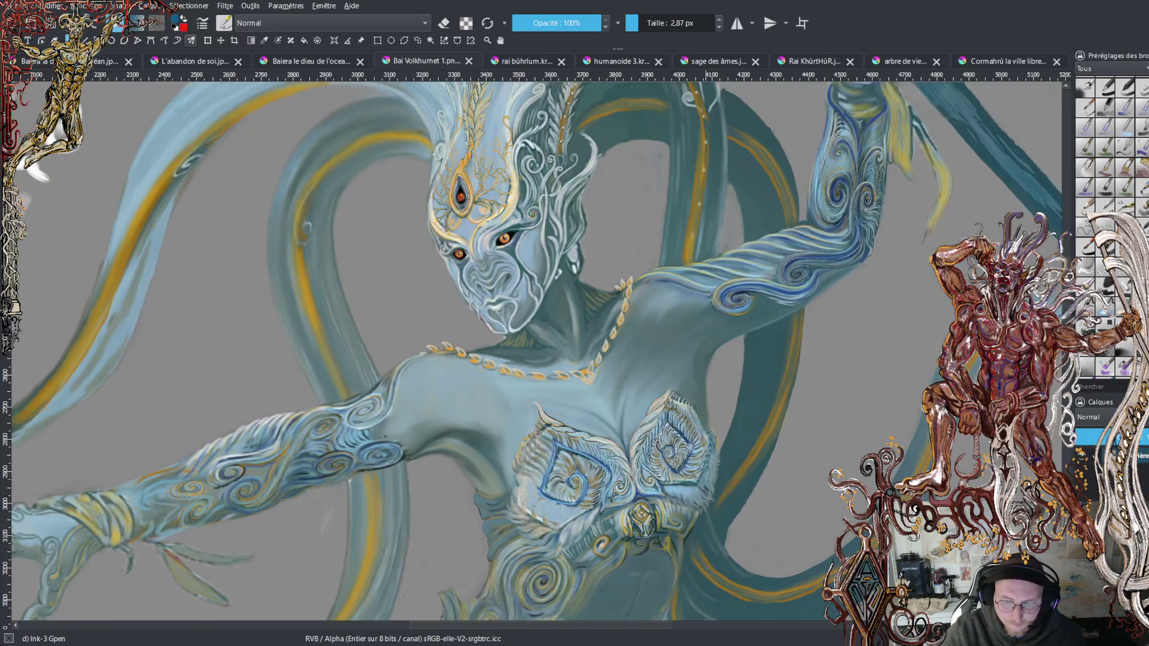
{"action": "scroll", "coordinate": [632, 269], "scroll_direction": "up", "scroll_amount": 2}
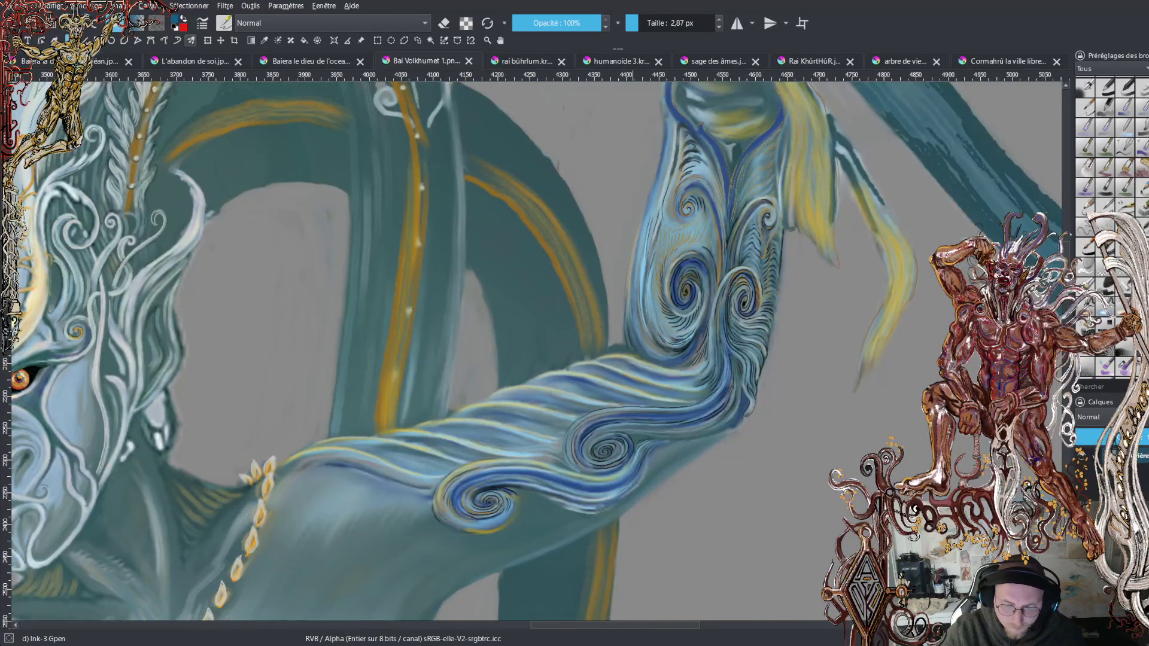
{"action": "scroll", "coordinate": [632, 281], "scroll_direction": "up", "scroll_amount": 3}
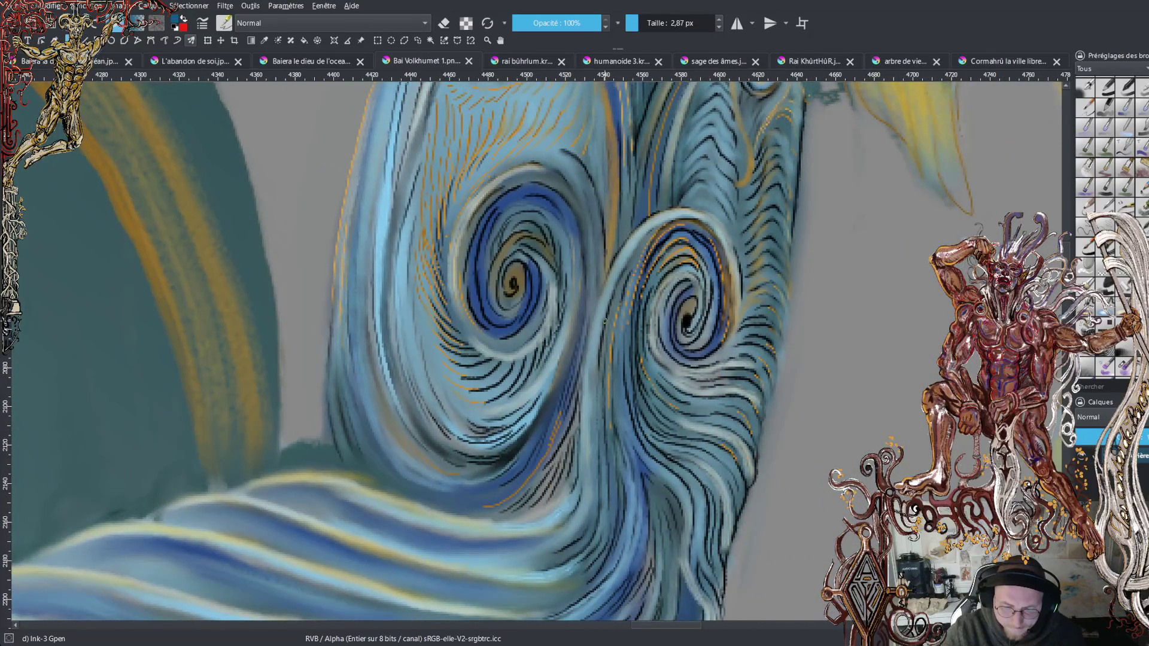
{"action": "scroll", "coordinate": [604, 321], "scroll_direction": "down", "scroll_amount": 2}
{"action": "left_click_drag", "start_coordinate": [604, 322], "coordinate": [681, 331]}
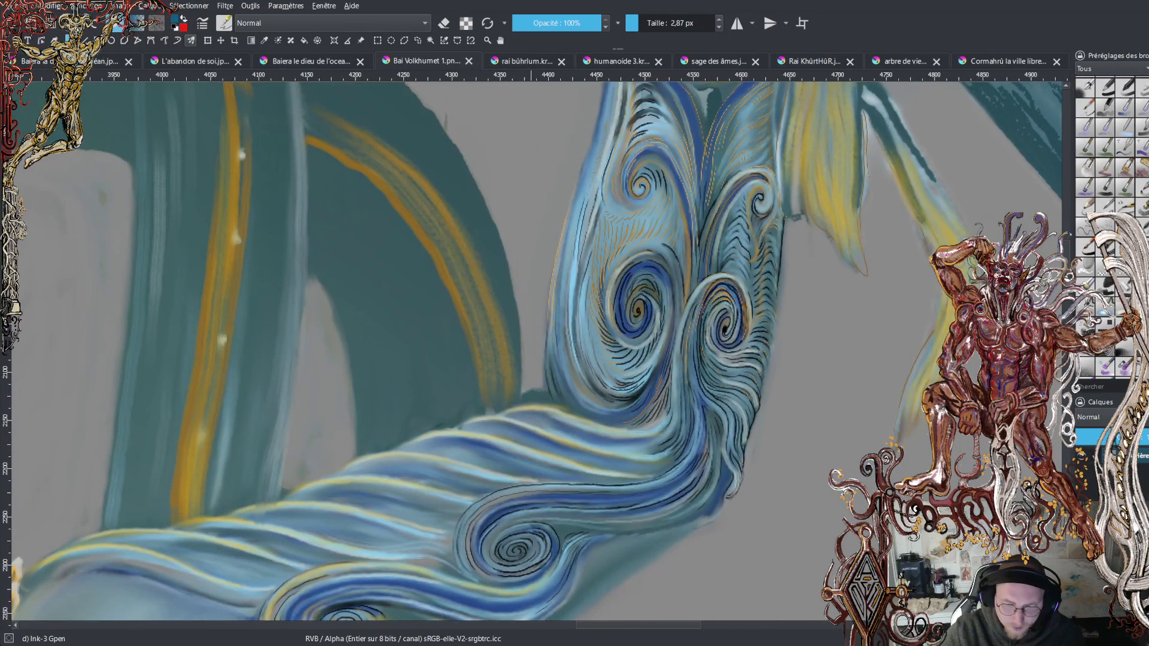
Zoom into the ocean dragon painting, then move on to the fire dragon tab.
{"action": "left_click", "coordinate": [309, 61]}
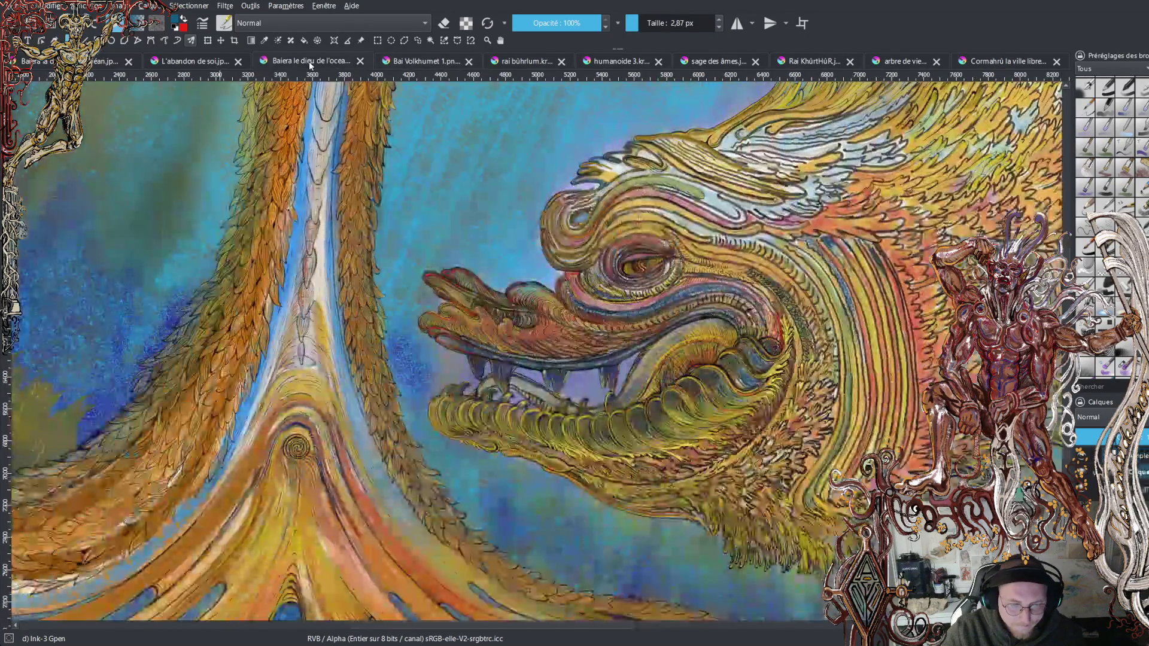
{"action": "scroll", "coordinate": [598, 335], "scroll_direction": "up", "scroll_amount": 3}
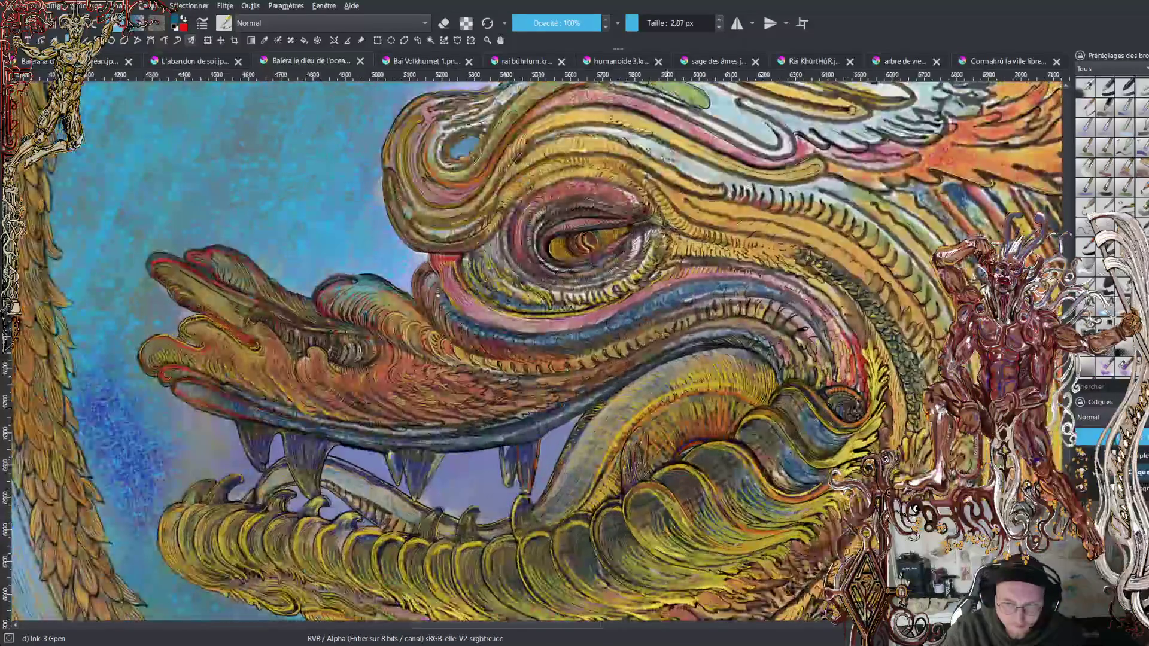
{"action": "scroll", "coordinate": [586, 239], "scroll_direction": "up", "scroll_amount": 2}
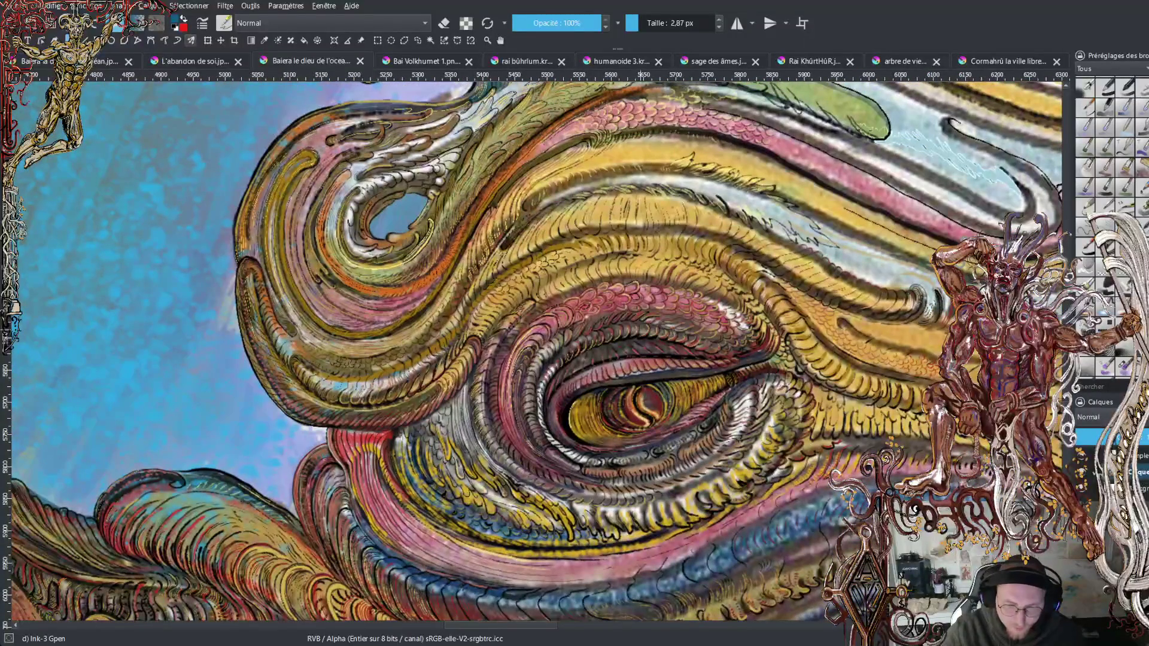
{"action": "left_click", "coordinate": [177, 60]}
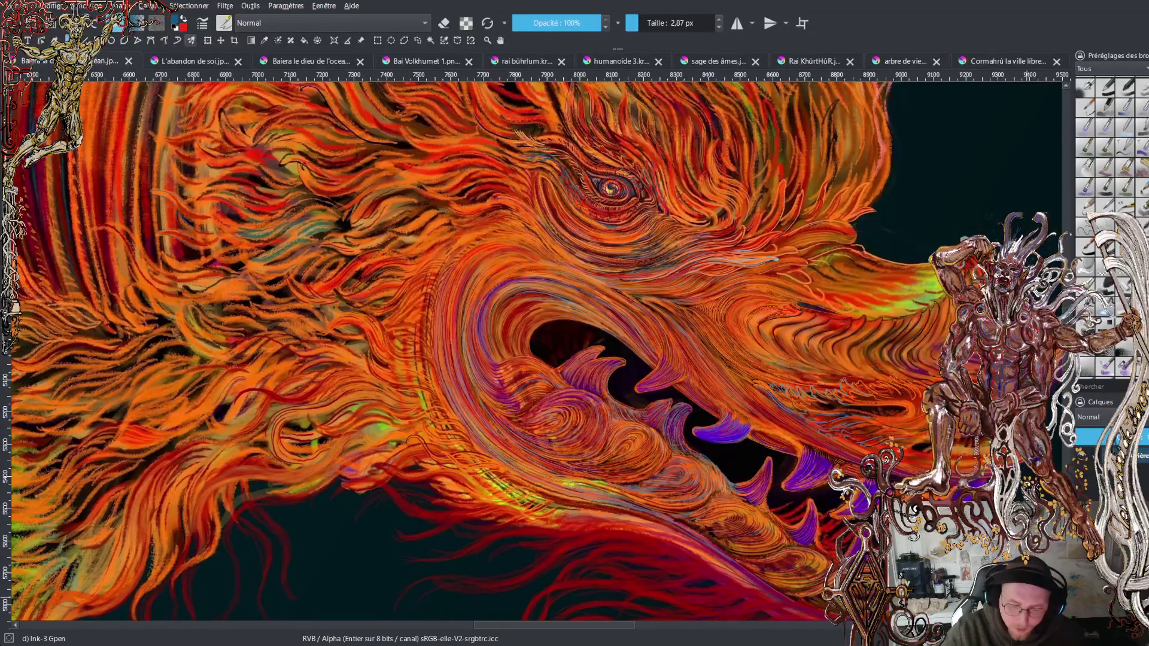
Pan and zoom from the dragon's snout and jaws up onto its head and eye.
{"action": "left_click_drag", "start_coordinate": [802, 449], "coordinate": [738, 462]}
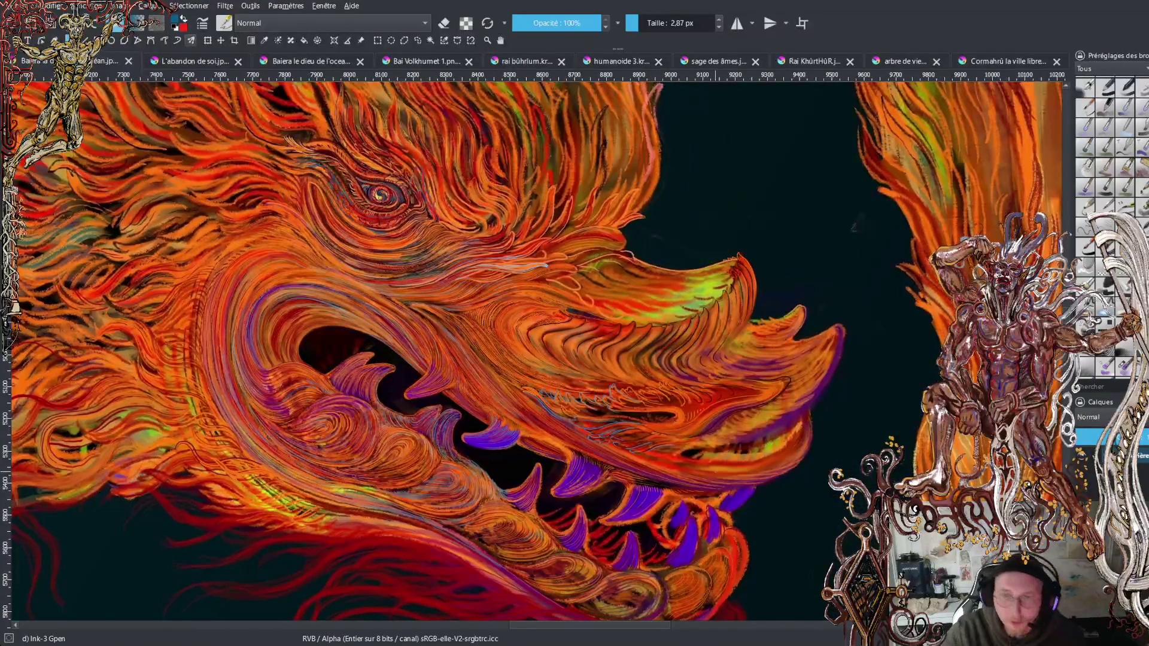
{"action": "scroll", "coordinate": [681, 490], "scroll_direction": "up", "scroll_amount": 1}
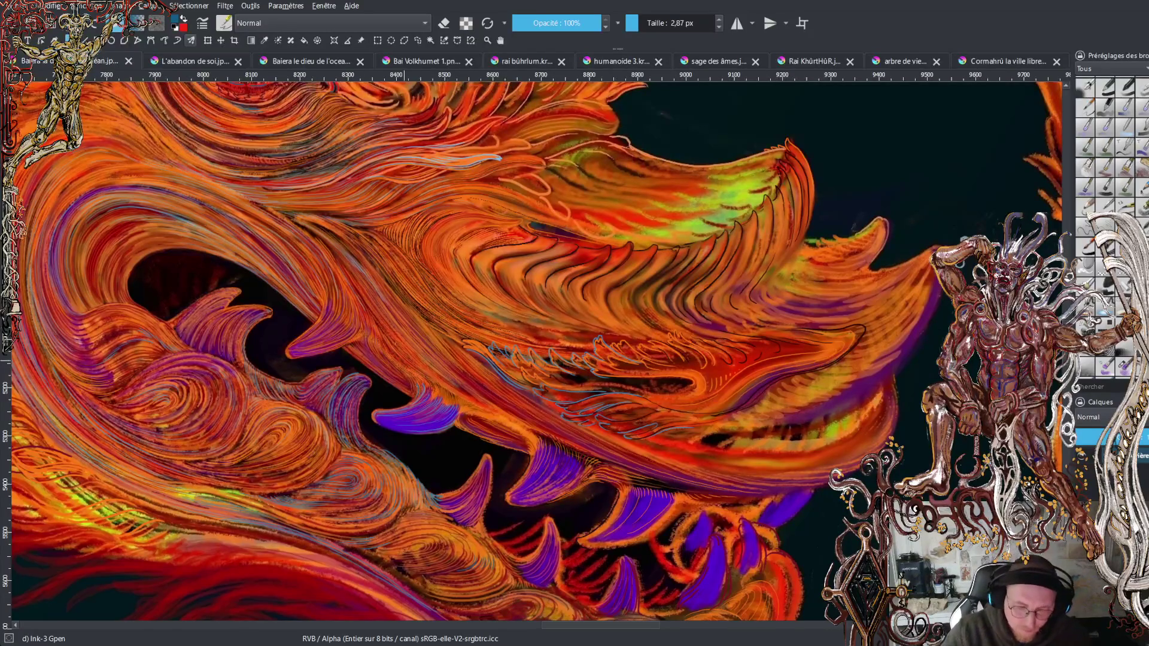
{"action": "left_click_drag", "start_coordinate": [479, 299], "coordinate": [586, 413]}
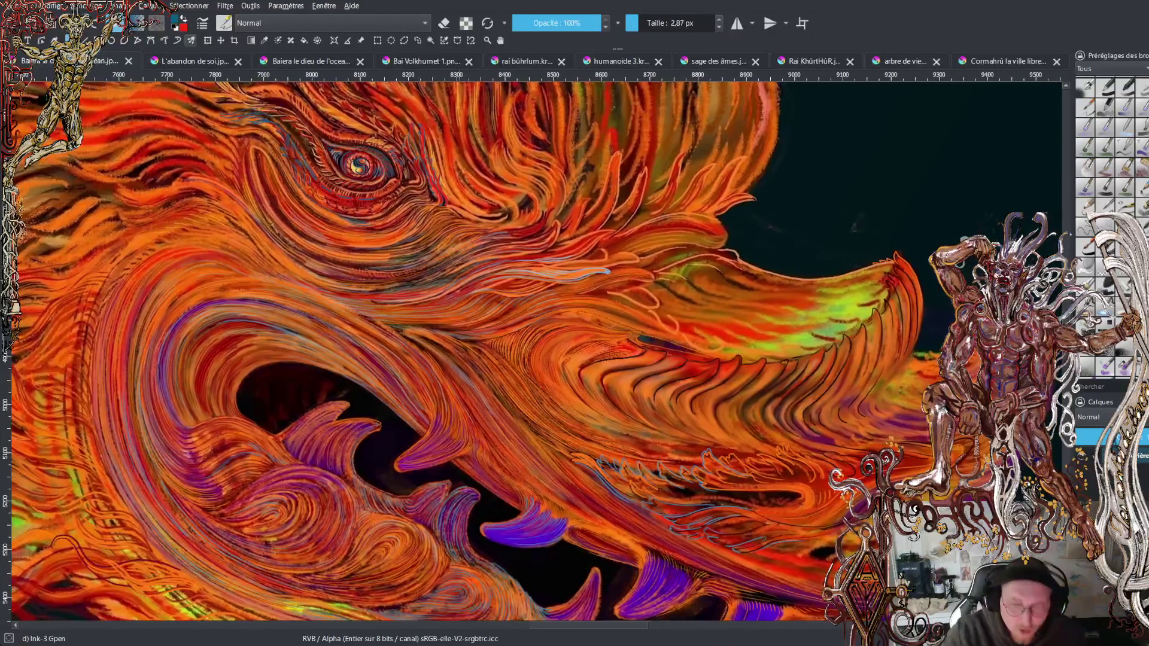
{"action": "scroll", "coordinate": [584, 425], "scroll_direction": "up", "scroll_amount": 5}
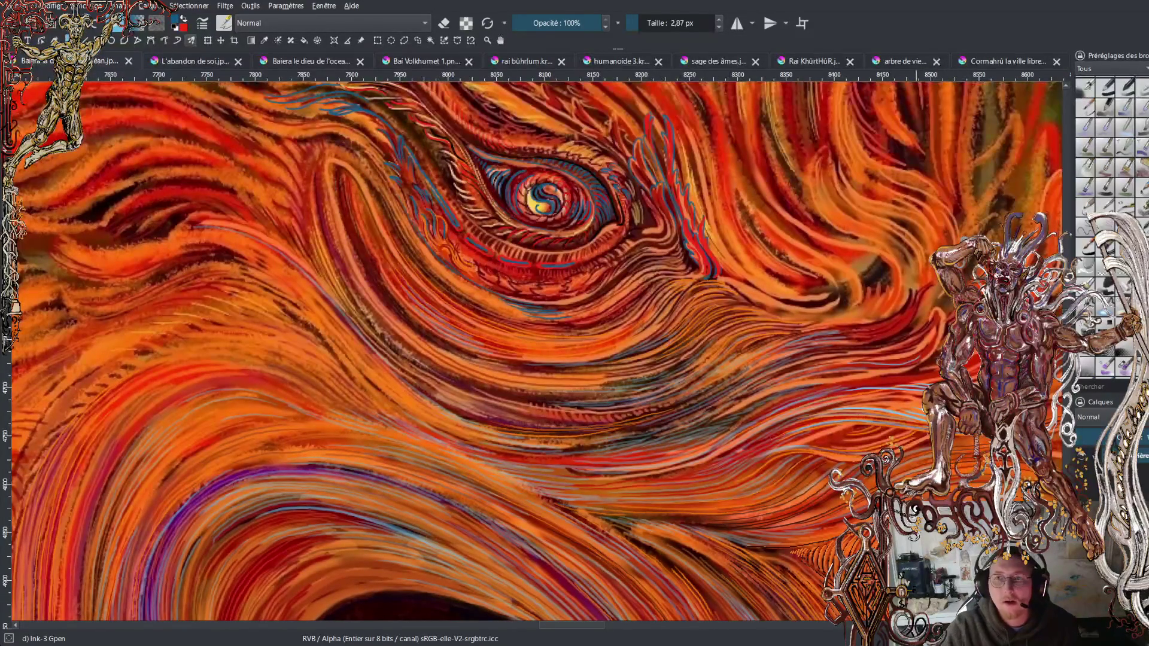
Return to the Krita window, zoom out and recentre the view on the dragon's eye.
{"action": "key", "text": "alt+Tab"}
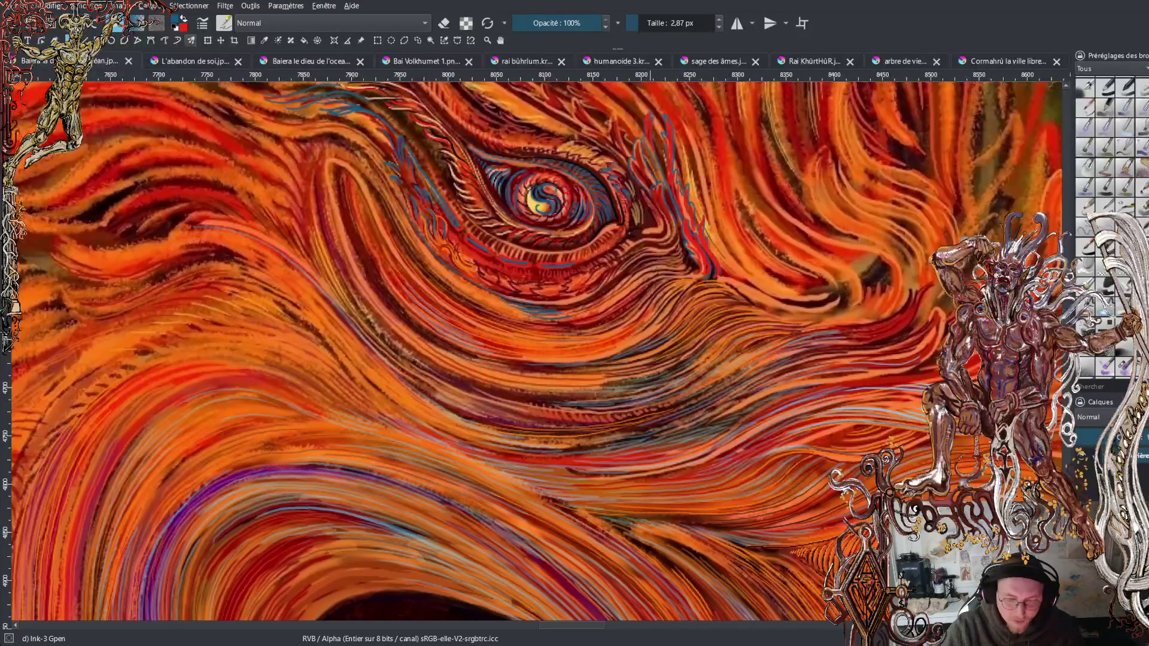
{"action": "scroll", "coordinate": [675, 315], "scroll_direction": "down", "scroll_amount": 2}
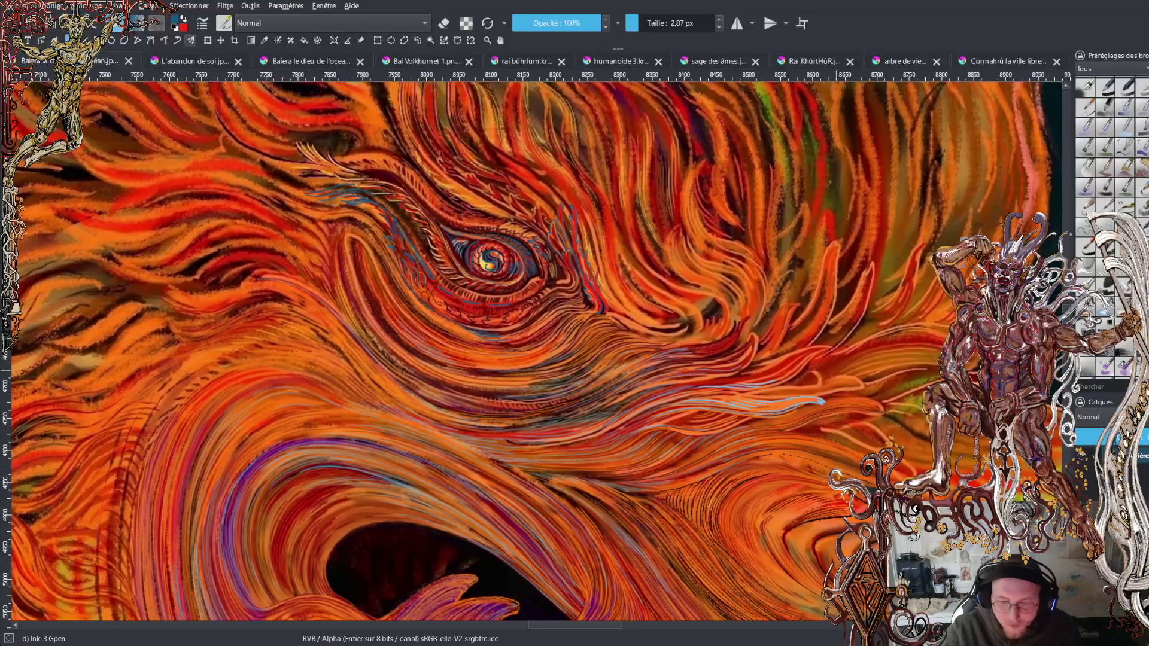
{"action": "left_click_drag", "start_coordinate": [491, 260], "coordinate": [471, 337]}
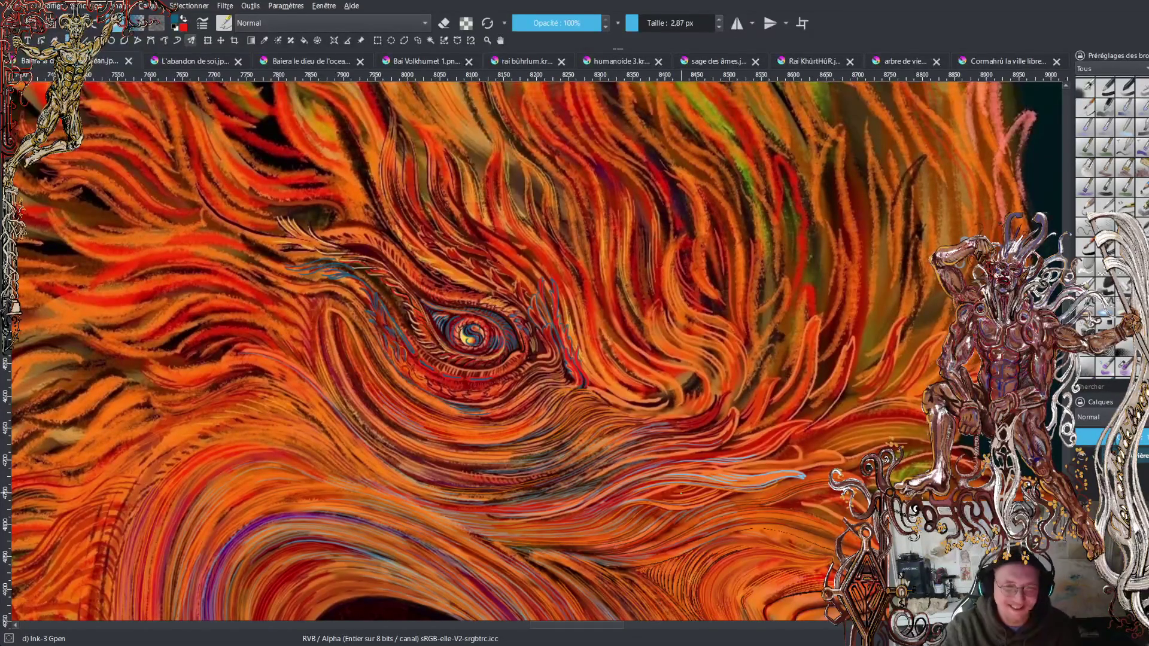
{"action": "scroll", "coordinate": [681, 493], "scroll_direction": "down", "scroll_amount": 1}
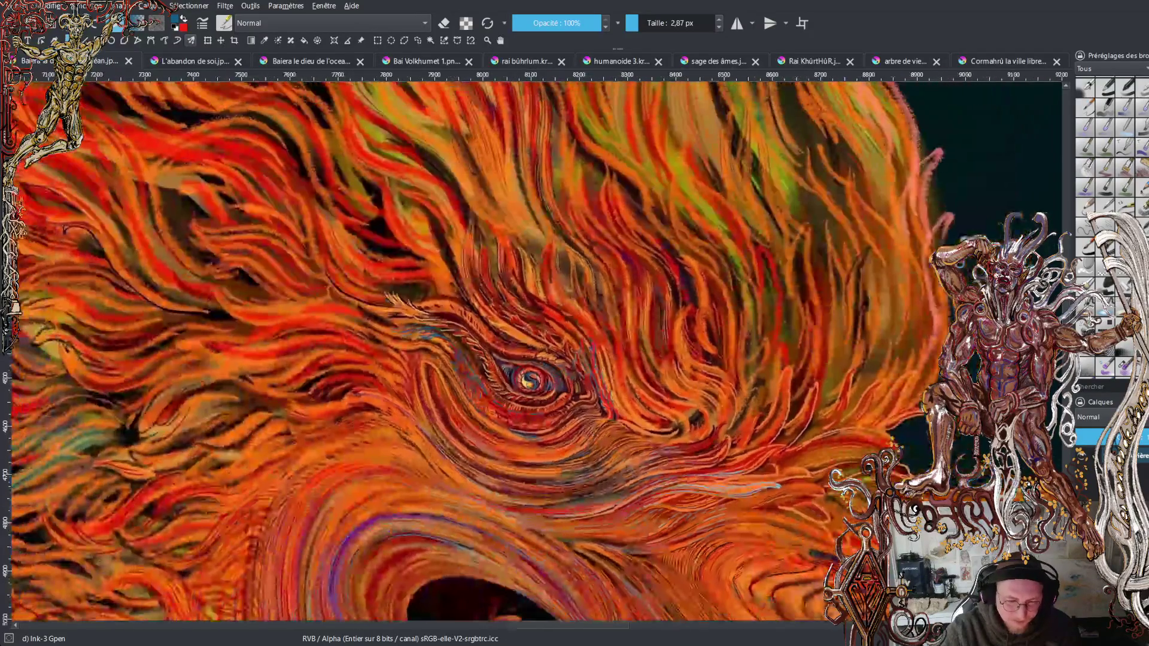
Zoom in on the flames below the eye and ink the first thin blue strokes along the curls.
{"action": "mouse_move", "coordinate": [551, 383]}
{"action": "left_mouse_down"}
{"action": "mouse_move", "coordinate": [594, 332]}
{"action": "mouse_move", "coordinate": [680, 281]}
{"action": "mouse_move", "coordinate": [765, 259]}
{"action": "left_mouse_up"}
{"action": "key", "text": "plus"}
{"action": "mouse_move", "coordinate": [641, 170]}
{"action": "left_mouse_down"}
{"action": "mouse_move", "coordinate": [706, 401]}
{"action": "mouse_move", "coordinate": [549, 390]}
{"action": "mouse_move", "coordinate": [526, 408]}
{"action": "left_mouse_up"}
{"action": "key", "text": "plus"}
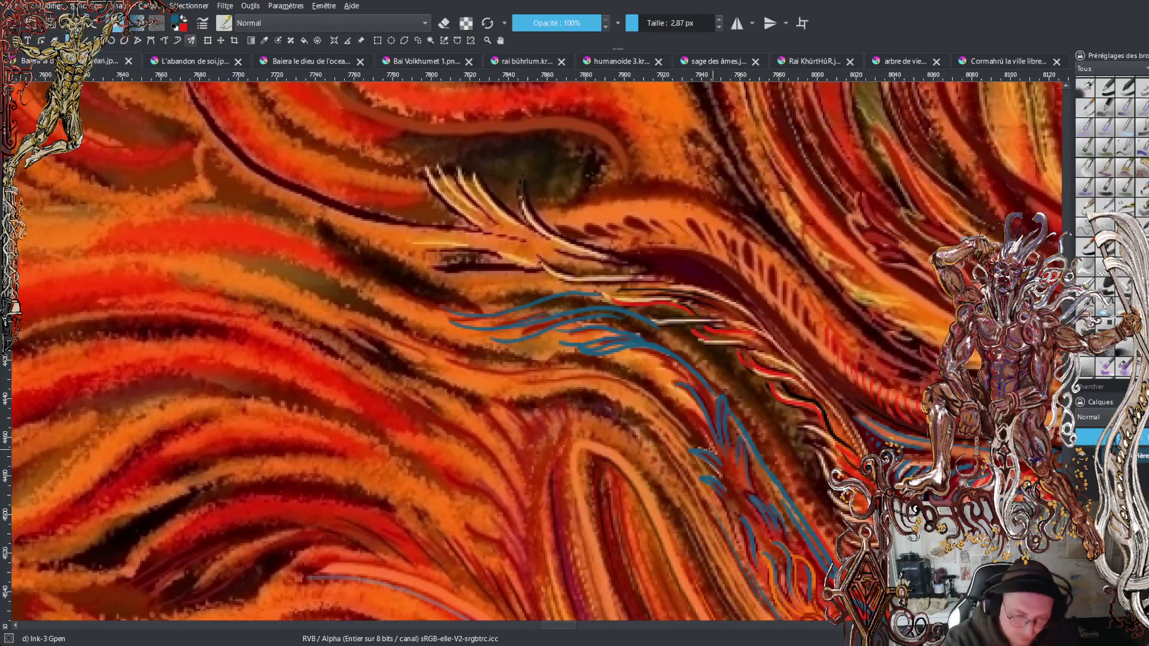
{"action": "mouse_move", "coordinate": [713, 451]}
{"action": "left_mouse_down"}
{"action": "mouse_move", "coordinate": [672, 394]}
{"action": "mouse_move", "coordinate": [686, 393]}
{"action": "left_mouse_up"}
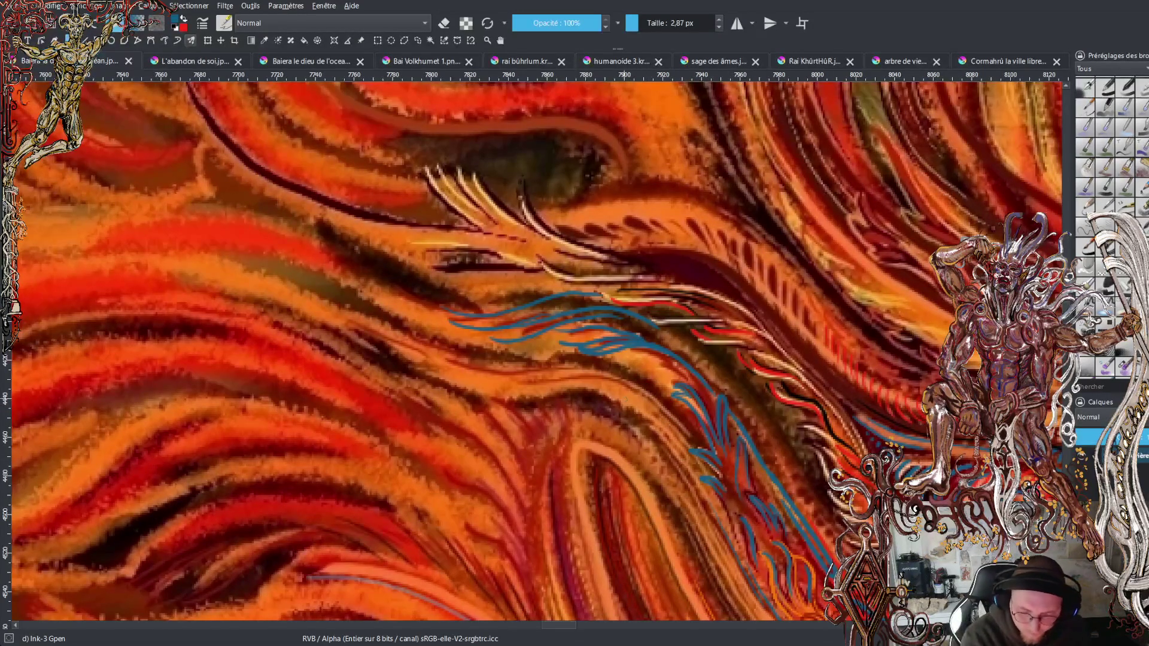
{"action": "mouse_move", "coordinate": [625, 400]}
{"action": "left_mouse_down"}
{"action": "mouse_move", "coordinate": [575, 376]}
{"action": "mouse_move", "coordinate": [598, 380]}
{"action": "mouse_move", "coordinate": [481, 378]}
{"action": "mouse_move", "coordinate": [490, 387]}
{"action": "mouse_move", "coordinate": [409, 342]}
{"action": "mouse_move", "coordinate": [426, 363]}
{"action": "left_mouse_up"}
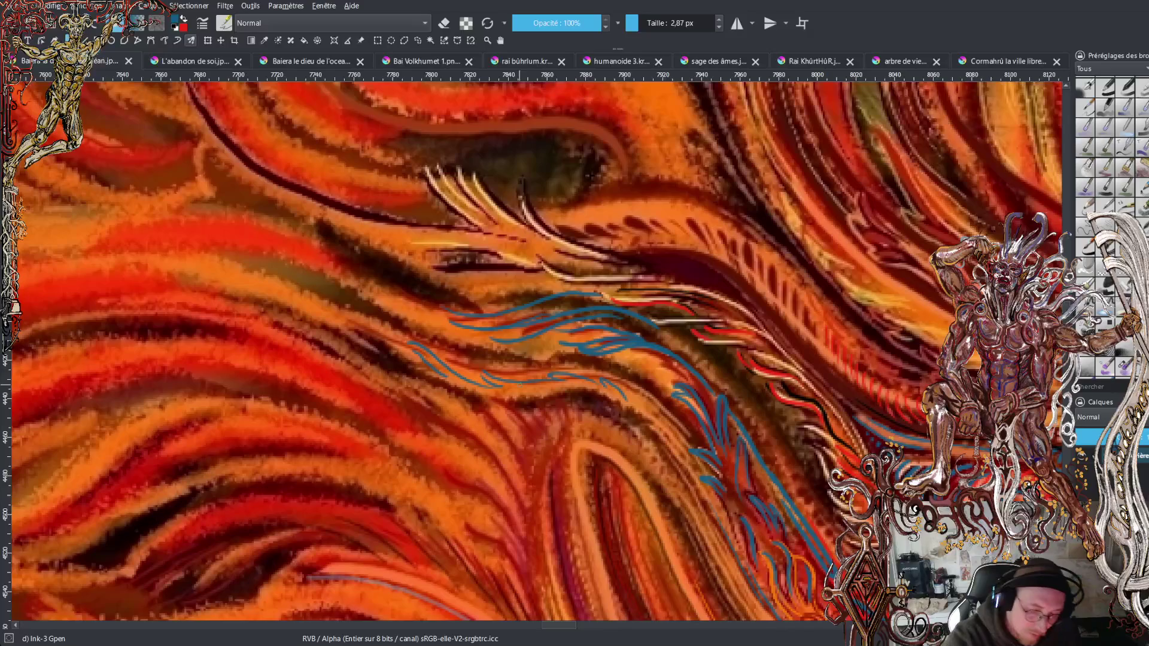
{"action": "left_click_drag", "start_coordinate": [362, 305], "coordinate": [410, 371]}
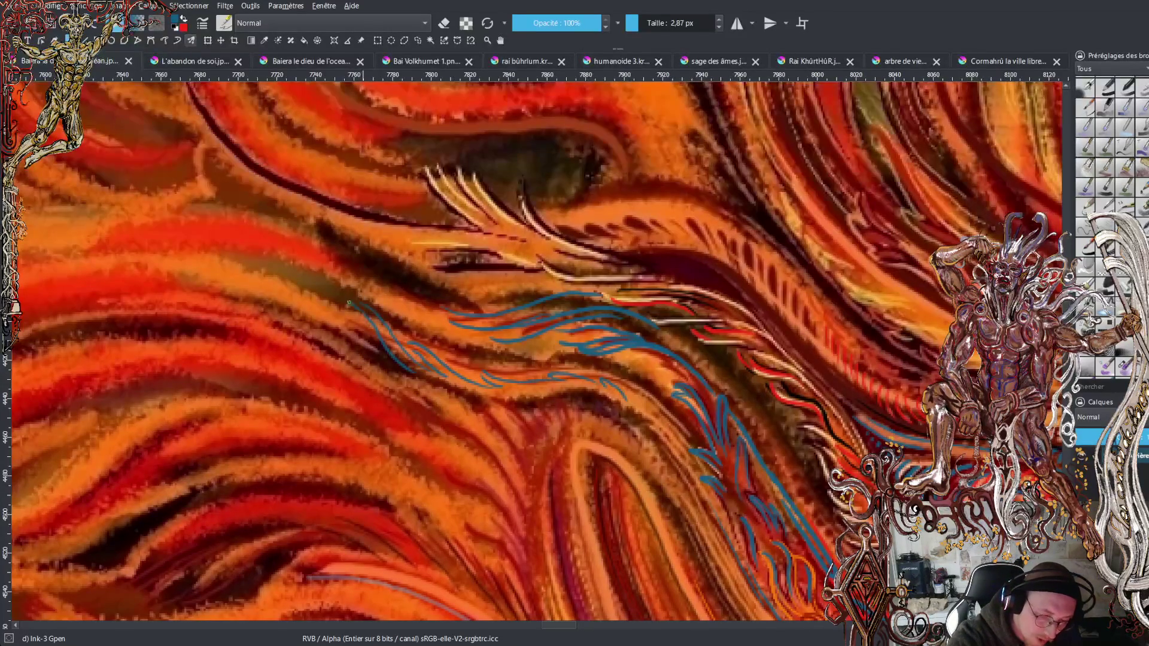
{"action": "left_click_drag", "start_coordinate": [341, 297], "coordinate": [412, 377]}
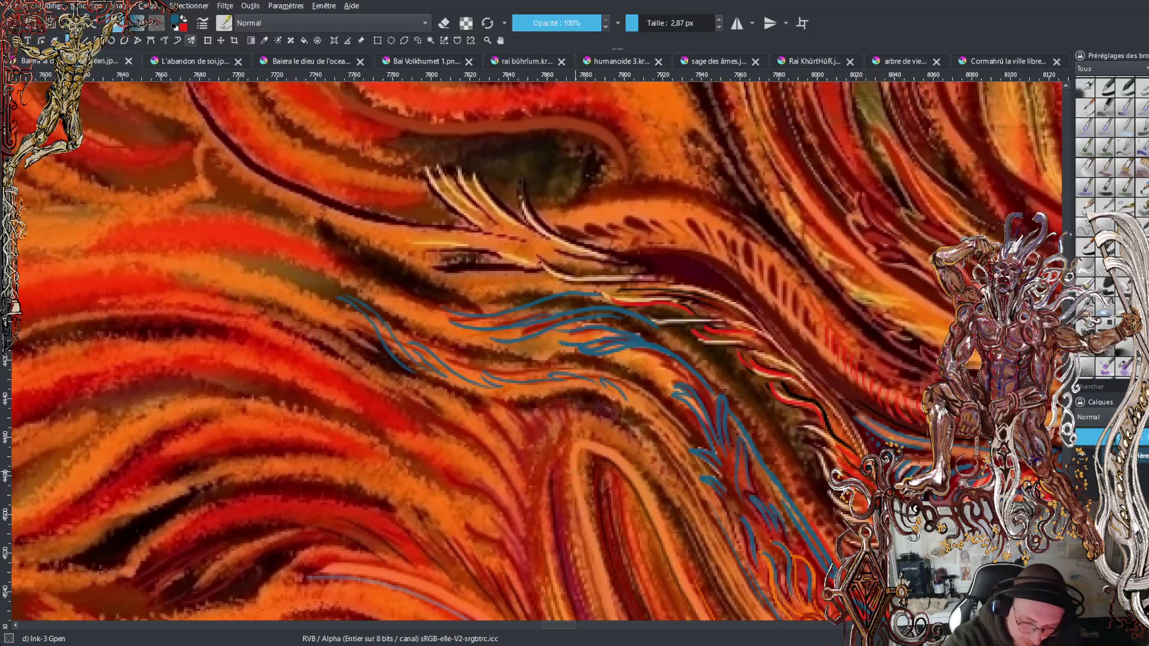
Add several more blue hatching curves, including a long sweep down-right, then zoom out.
{"action": "scroll", "coordinate": [532, 353], "scroll_direction": "up", "scroll_amount": 3}
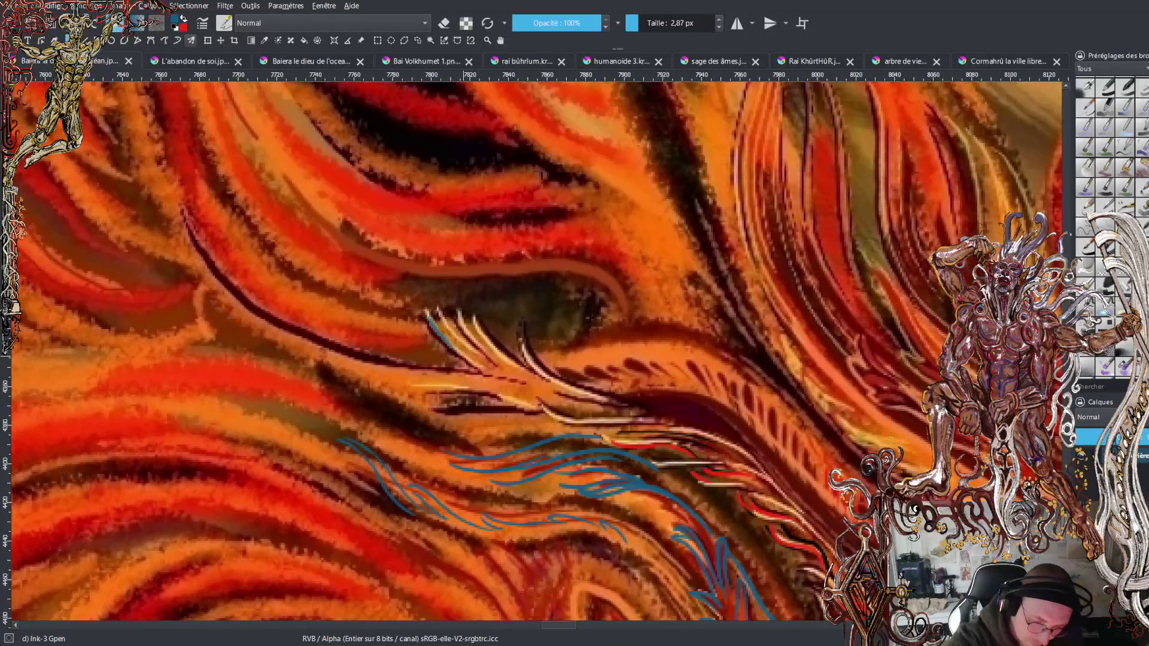
{"action": "left_click_drag", "start_coordinate": [418, 276], "coordinate": [454, 345]}
{"action": "left_click_drag", "start_coordinate": [434, 280], "coordinate": [466, 338]}
{"action": "mouse_move", "coordinate": [453, 279]}
{"action": "left_mouse_down"}
{"action": "mouse_move", "coordinate": [478, 333]}
{"action": "mouse_move", "coordinate": [477, 321]}
{"action": "mouse_move", "coordinate": [529, 361]}
{"action": "left_mouse_up"}
{"action": "left_click_drag", "start_coordinate": [518, 320], "coordinate": [522, 331]}
{"action": "mouse_move", "coordinate": [351, 306]}
{"action": "left_mouse_down"}
{"action": "mouse_move", "coordinate": [467, 365]}
{"action": "mouse_move", "coordinate": [351, 358]}
{"action": "mouse_move", "coordinate": [327, 329]}
{"action": "mouse_move", "coordinate": [389, 388]}
{"action": "mouse_move", "coordinate": [516, 396]}
{"action": "left_mouse_up"}
{"action": "key", "text": "minus"}
{"action": "key", "text": "minus"}
{"action": "key", "text": "minus"}
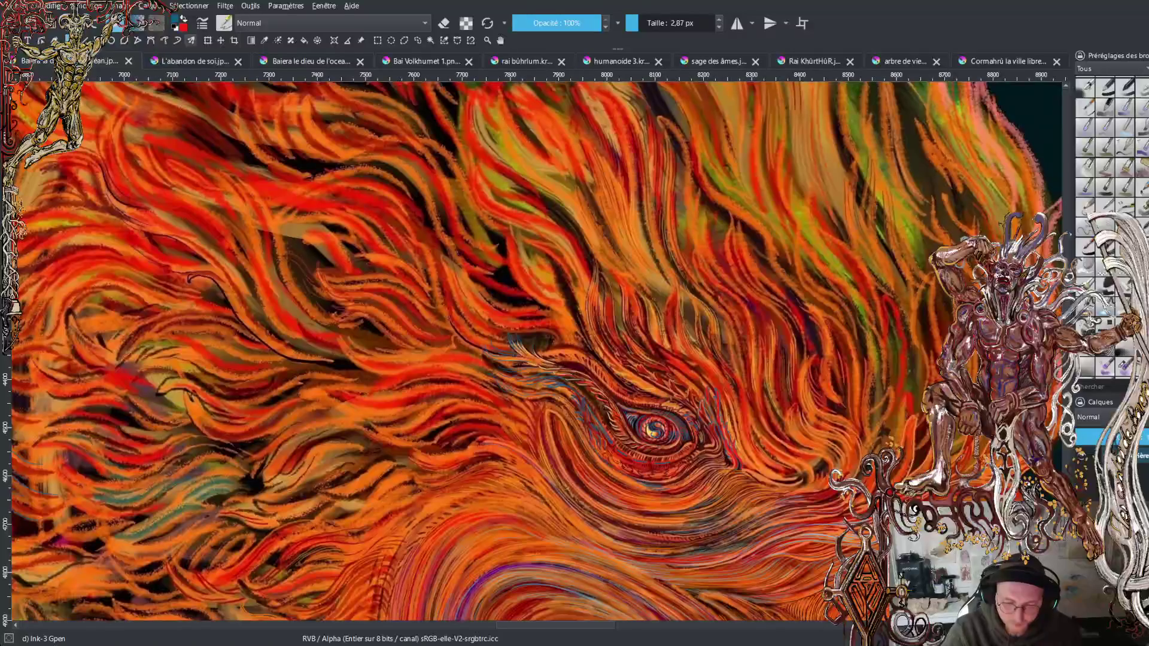
Inspect the mouth swirls up close, save the painting, and switch to 'Baiera le dieu de l'océan'.
{"action": "key", "text": "minus"}
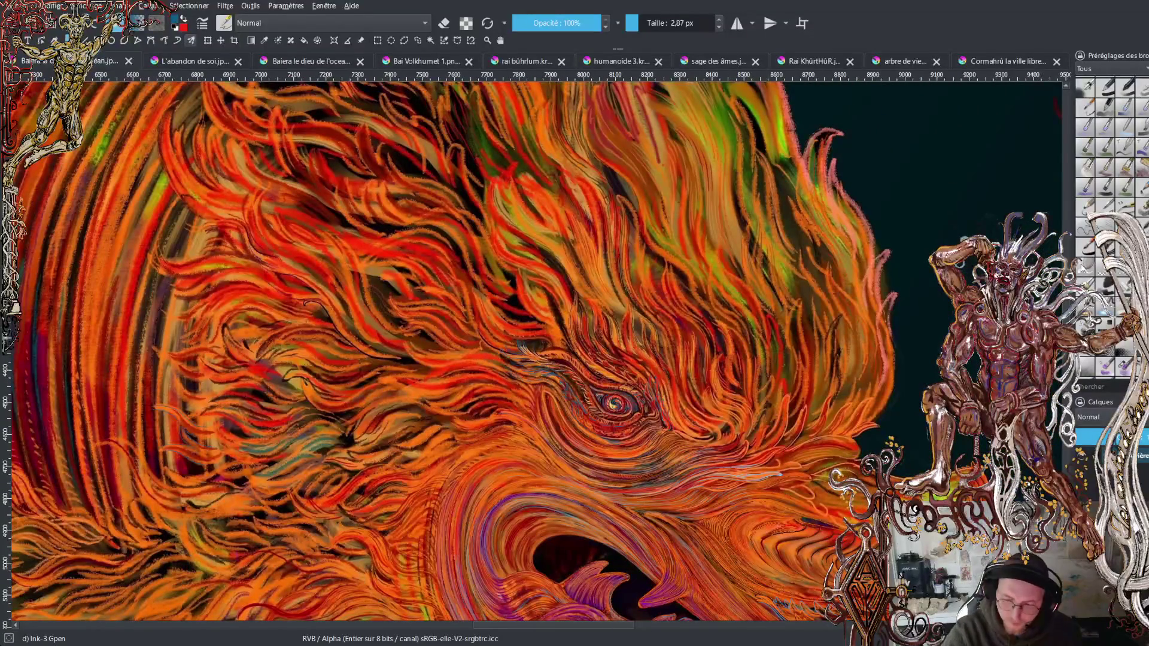
{"action": "scroll", "coordinate": [533, 353], "scroll_direction": "down", "scroll_amount": 5}
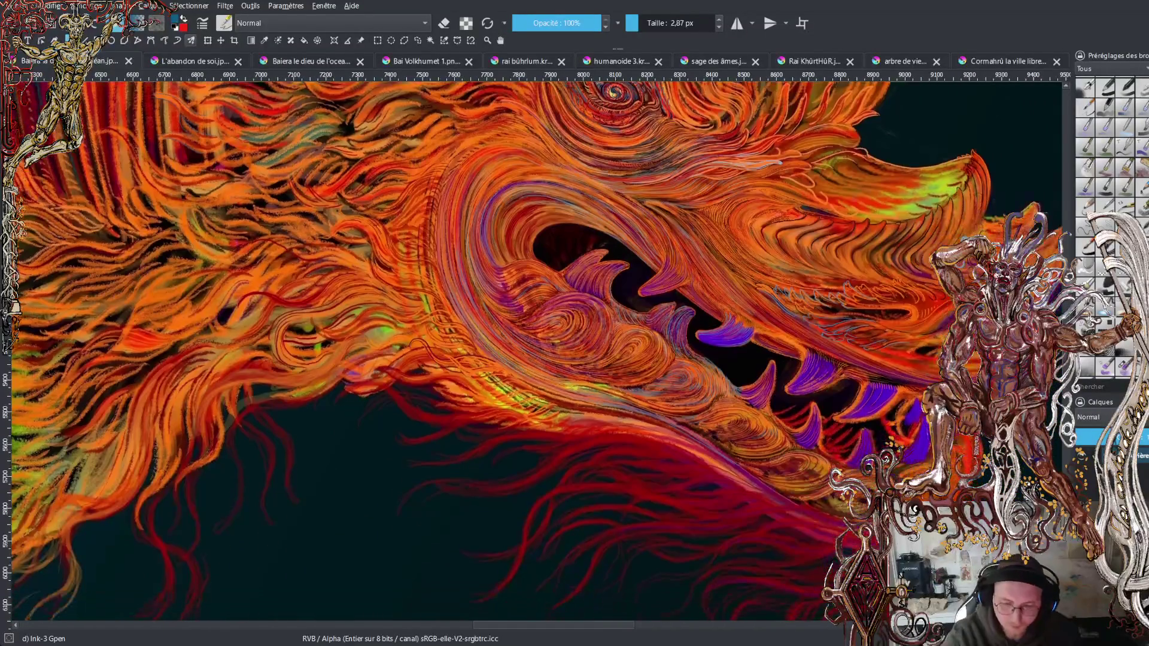
{"action": "scroll", "coordinate": [532, 353], "scroll_direction": "down", "scroll_amount": 1}
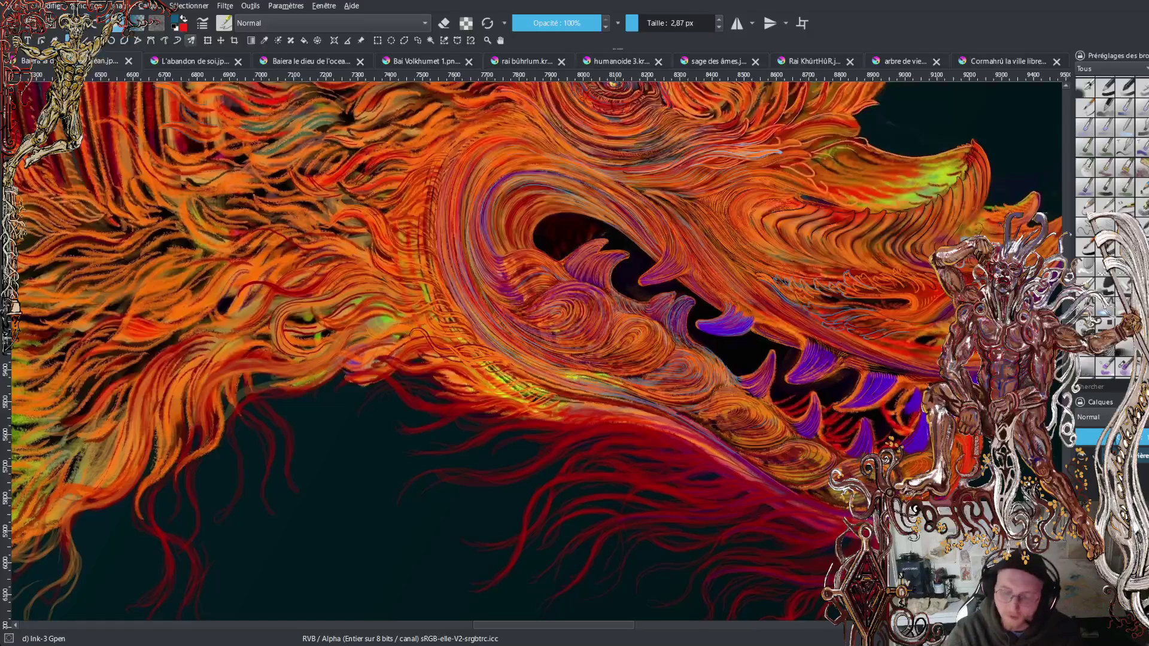
{"action": "scroll", "coordinate": [532, 353], "scroll_direction": "up", "scroll_amount": 2}
{"action": "key", "text": "plus"}
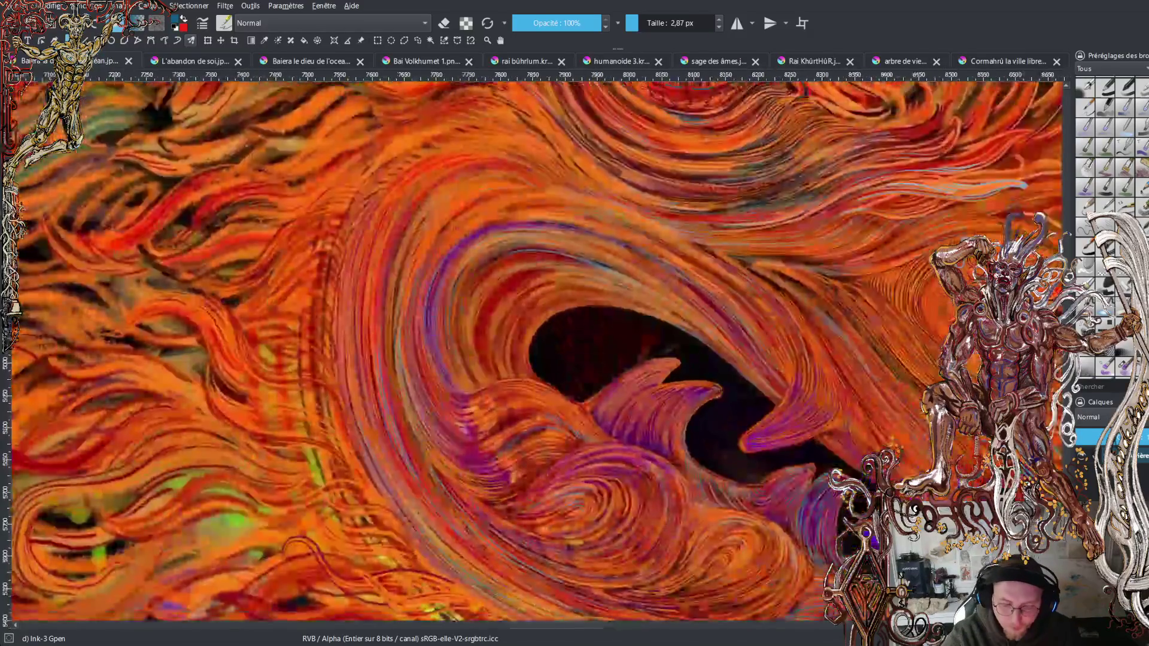
{"action": "scroll", "coordinate": [533, 353], "scroll_direction": "up", "scroll_amount": 1}
{"action": "key", "text": "plus"}
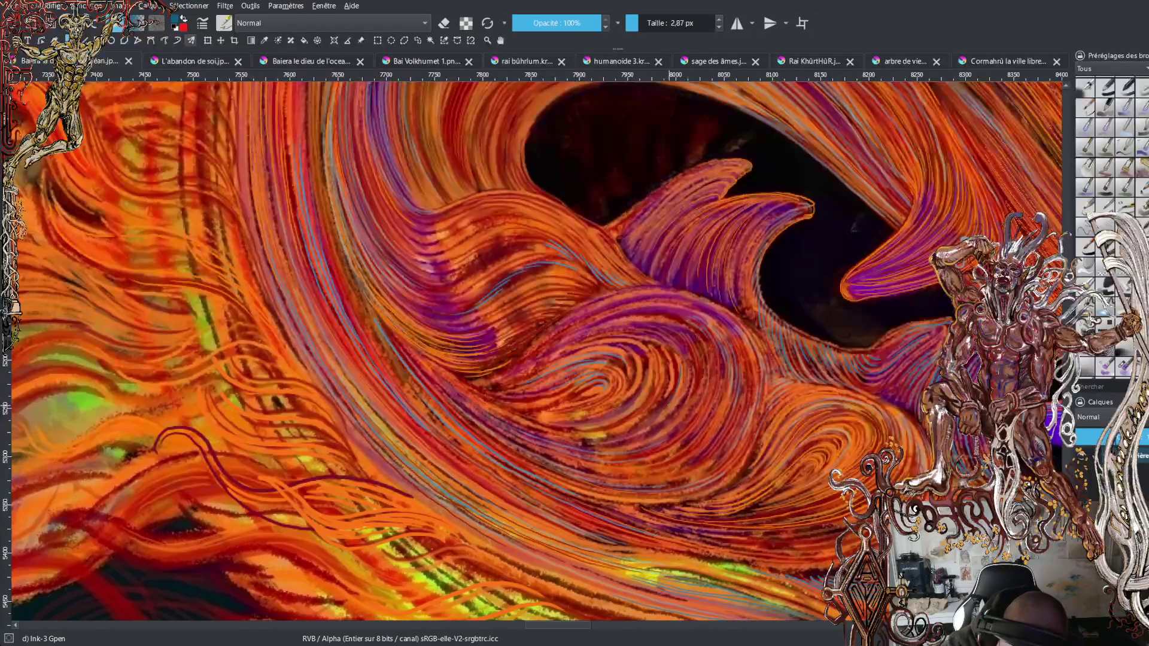
{"action": "key", "text": "ctrl+s"}
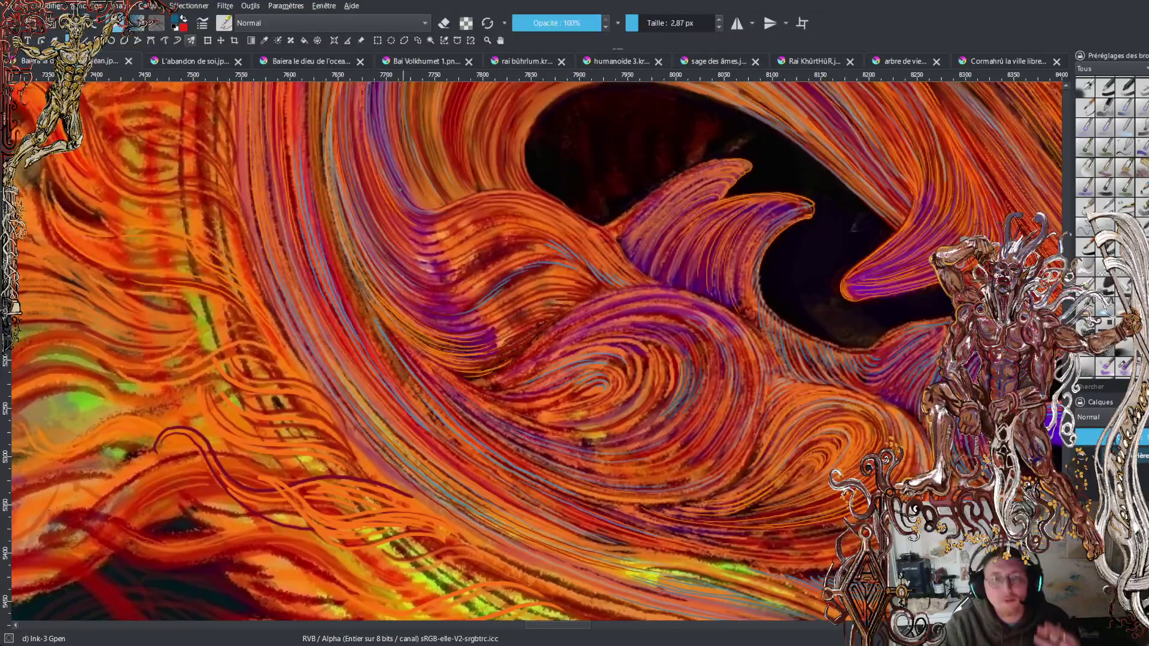
{"action": "left_click", "coordinate": [304, 60]}
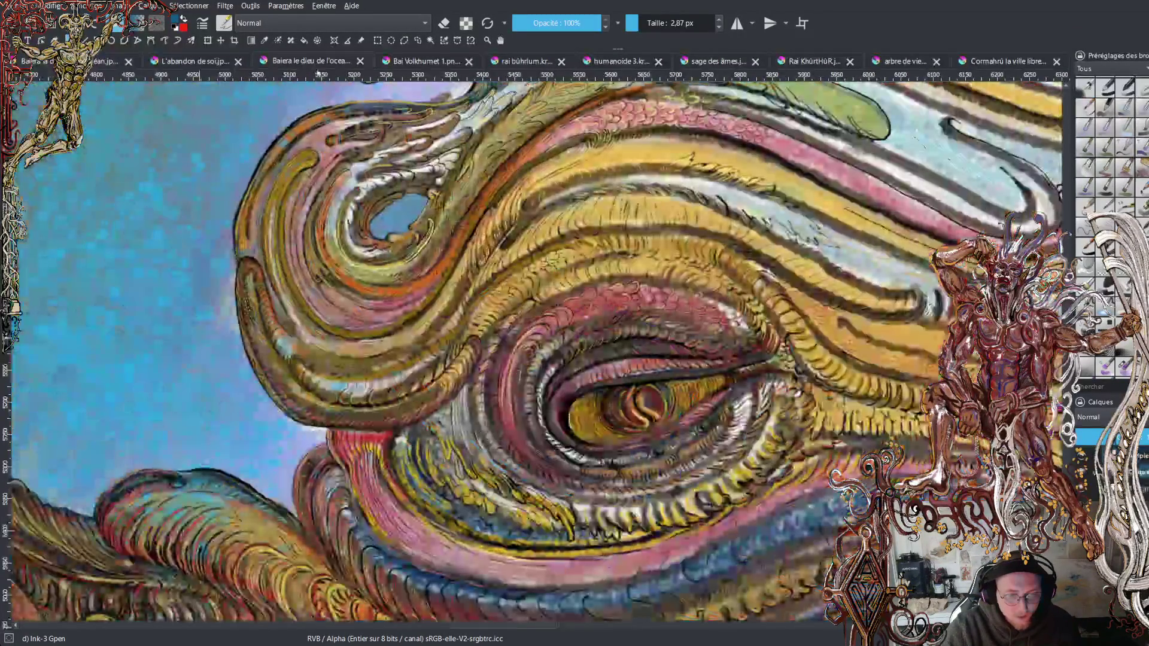
{"action": "scroll", "coordinate": [668, 311], "scroll_direction": "down", "scroll_amount": 4}
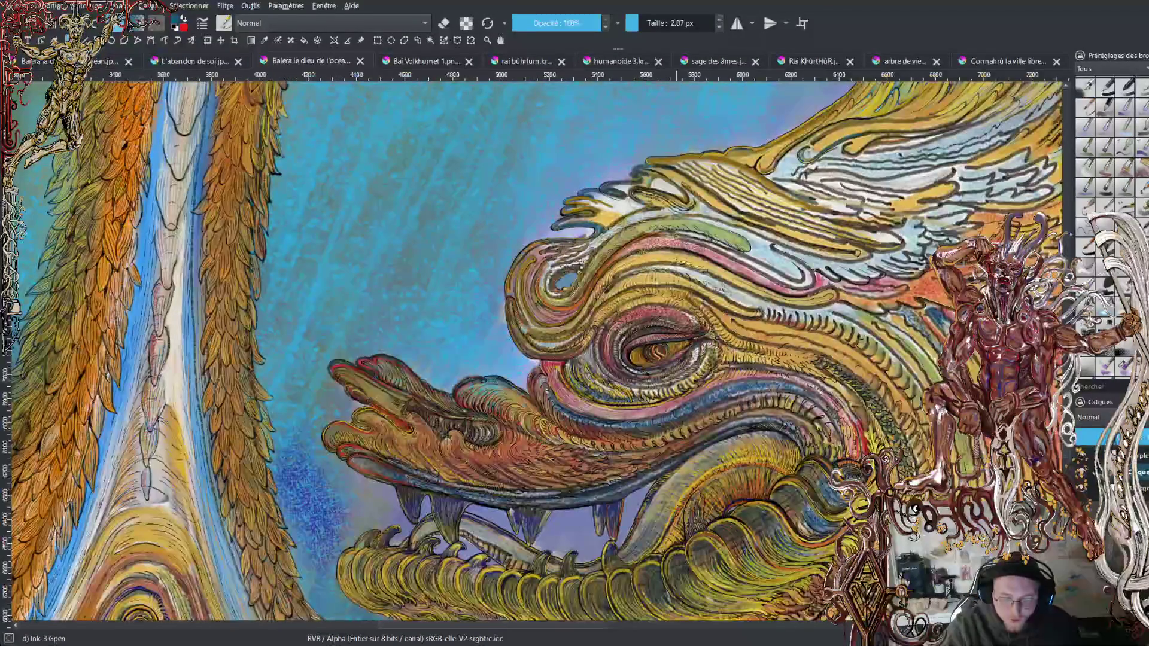
{"action": "scroll", "coordinate": [542, 424], "scroll_direction": "up", "scroll_amount": 6}
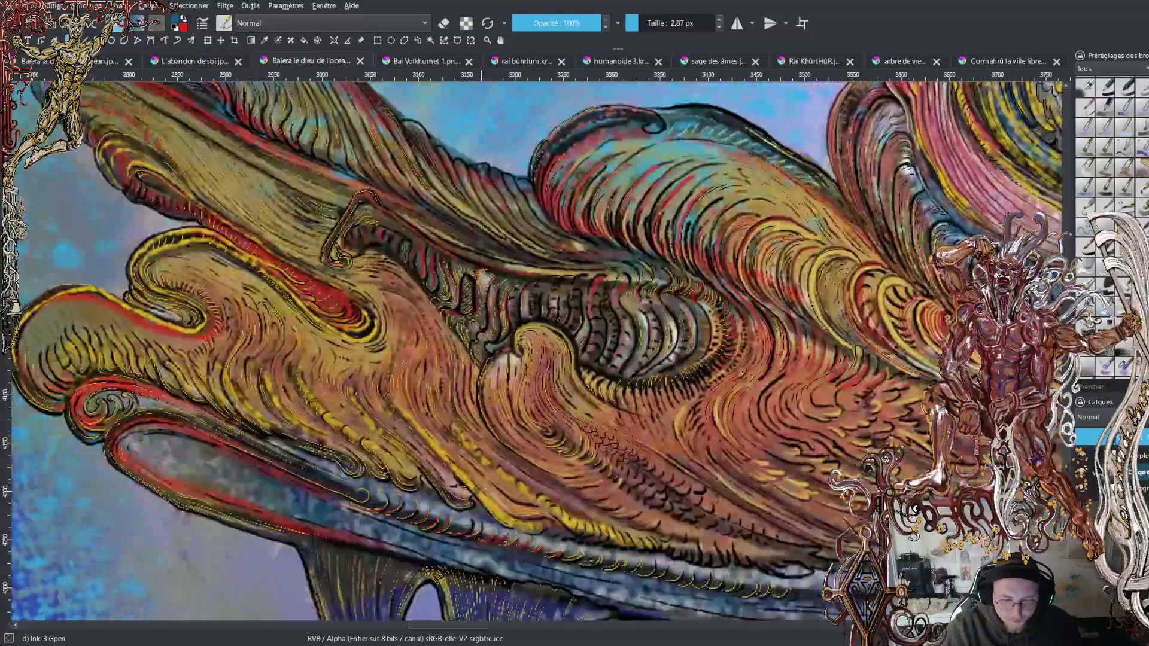
{"action": "scroll", "coordinate": [542, 423], "scroll_direction": "right", "scroll_amount": 10}
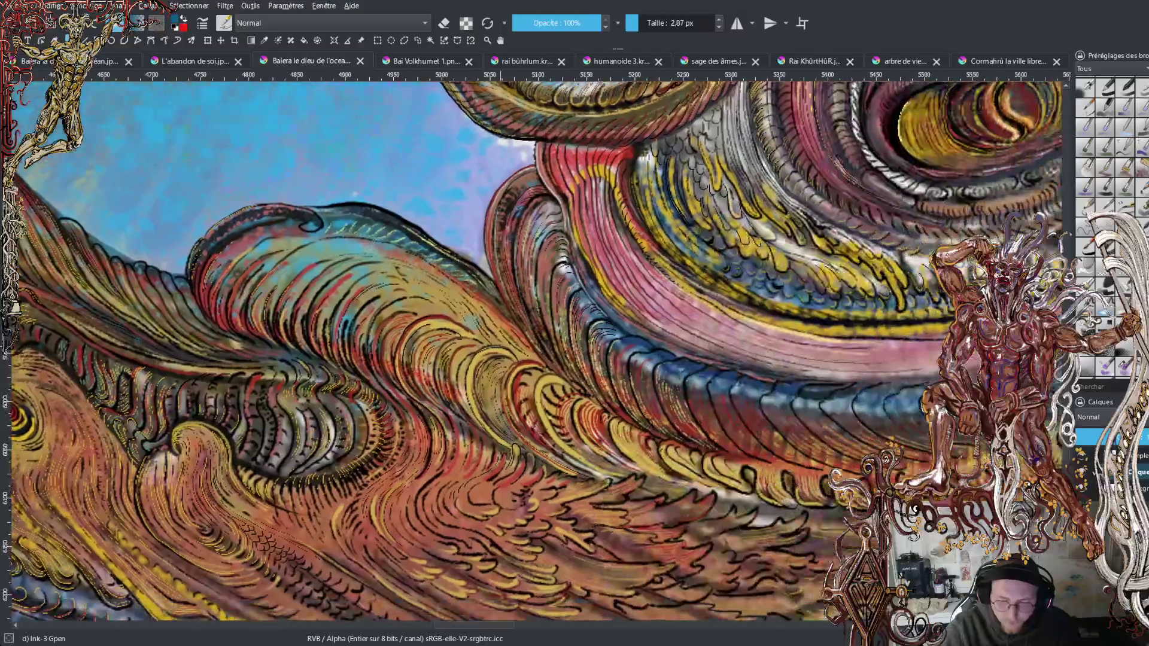
{"action": "scroll", "coordinate": [563, 362], "scroll_direction": "right", "scroll_amount": 5}
{"action": "scroll", "coordinate": [563, 362], "scroll_direction": "up", "scroll_amount": 3}
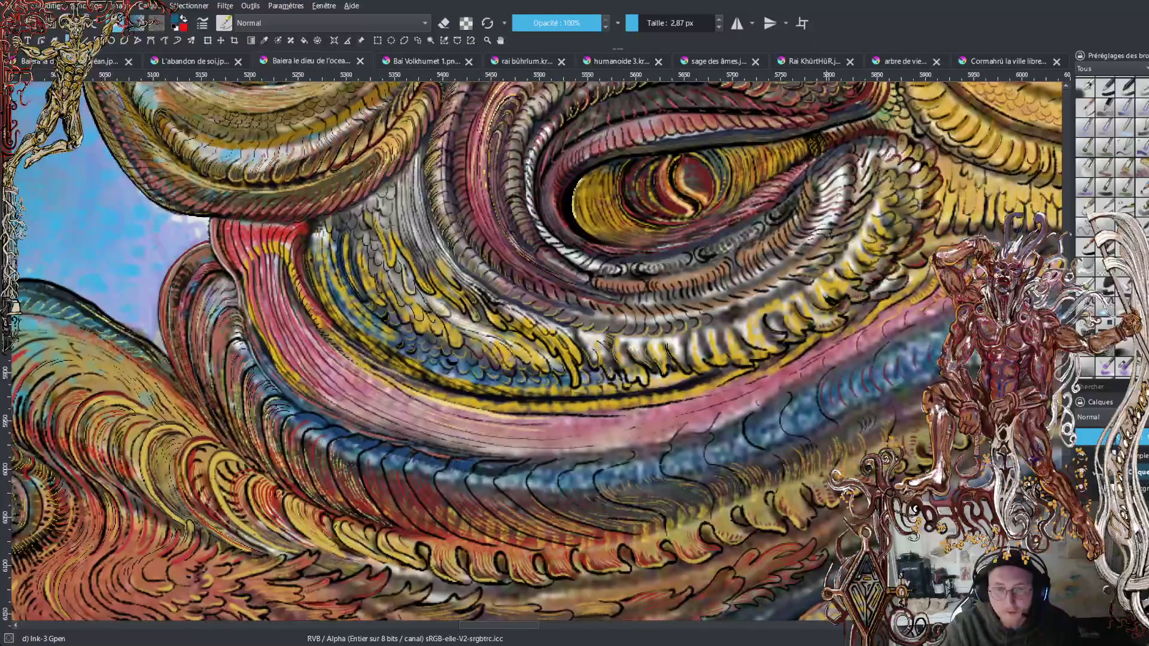
{"action": "scroll", "coordinate": [846, 293], "scroll_direction": "down", "scroll_amount": 2}
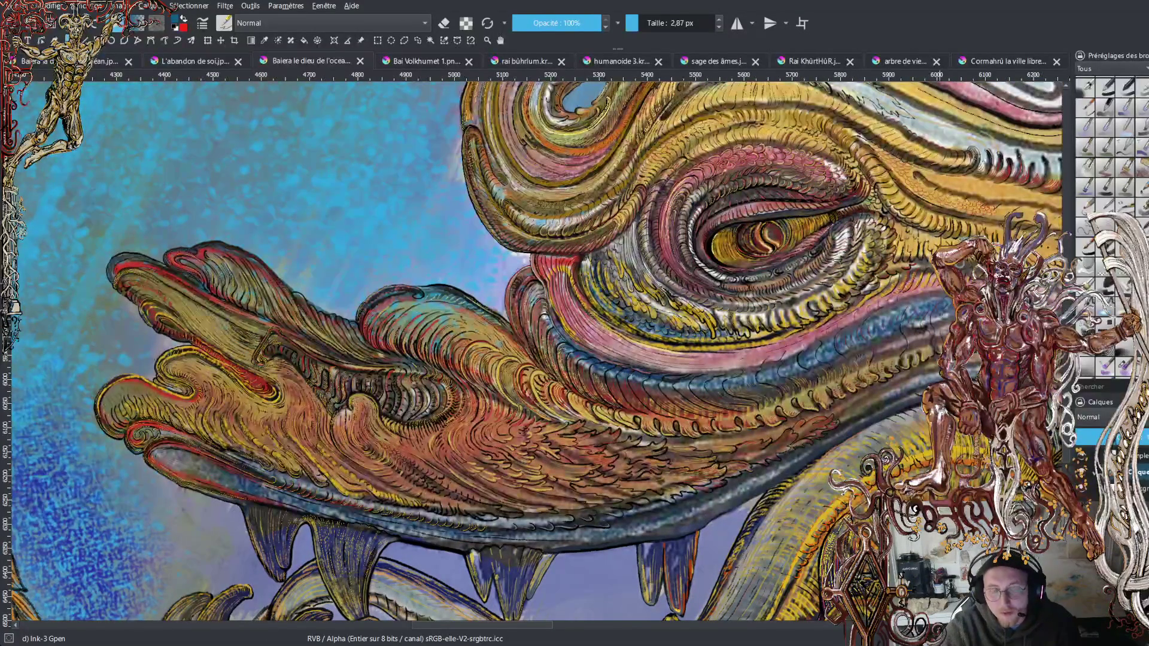
{"action": "scroll", "coordinate": [617, 350], "scroll_direction": "down", "scroll_amount": 2}
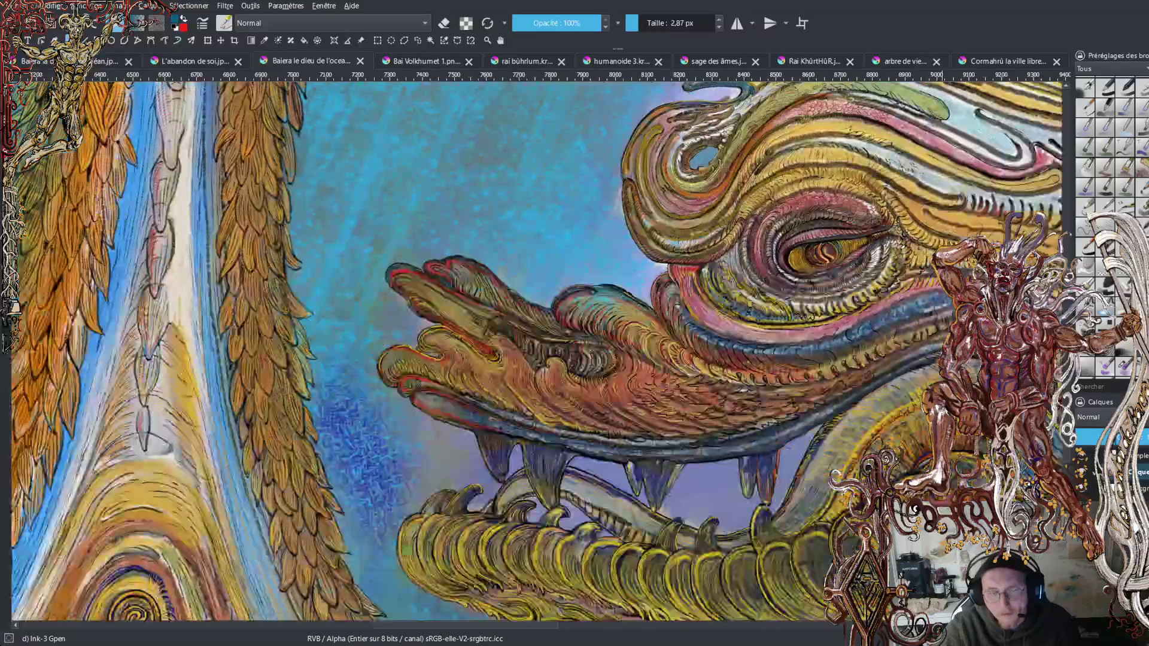
{"action": "scroll", "coordinate": [616, 350], "scroll_direction": "up", "scroll_amount": 1}
{"action": "scroll", "coordinate": [616, 350], "scroll_direction": "down", "scroll_amount": 1}
{"action": "scroll", "coordinate": [532, 347], "scroll_direction": "right", "scroll_amount": 3}
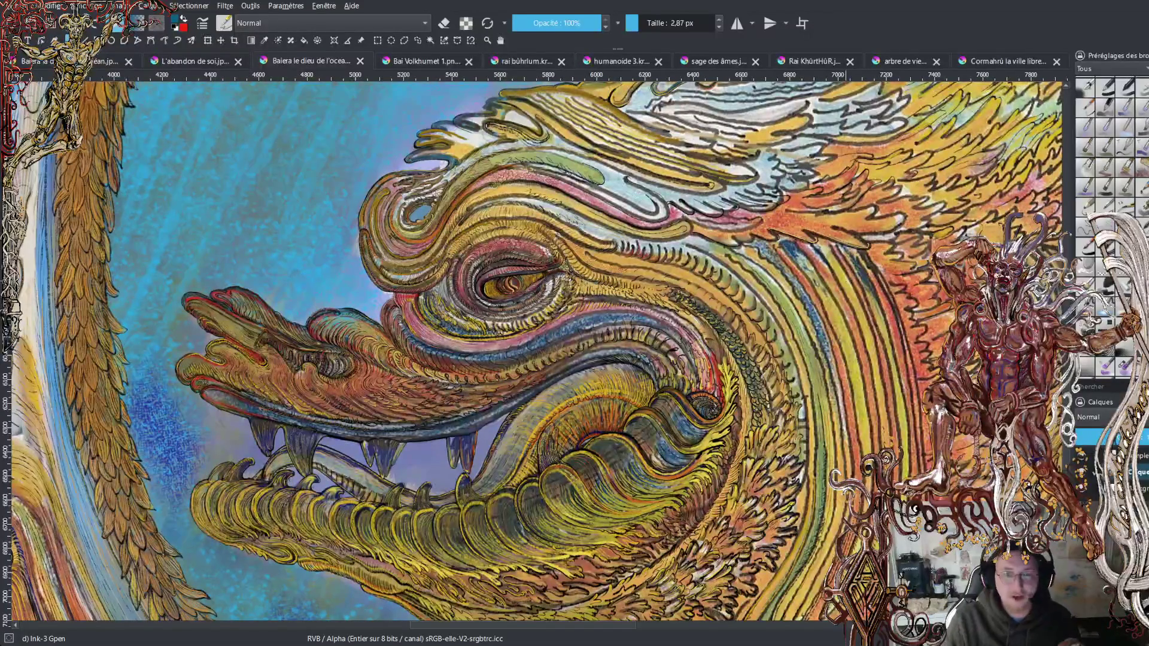
{"action": "scroll", "coordinate": [539, 347], "scroll_direction": "up", "scroll_amount": 5}
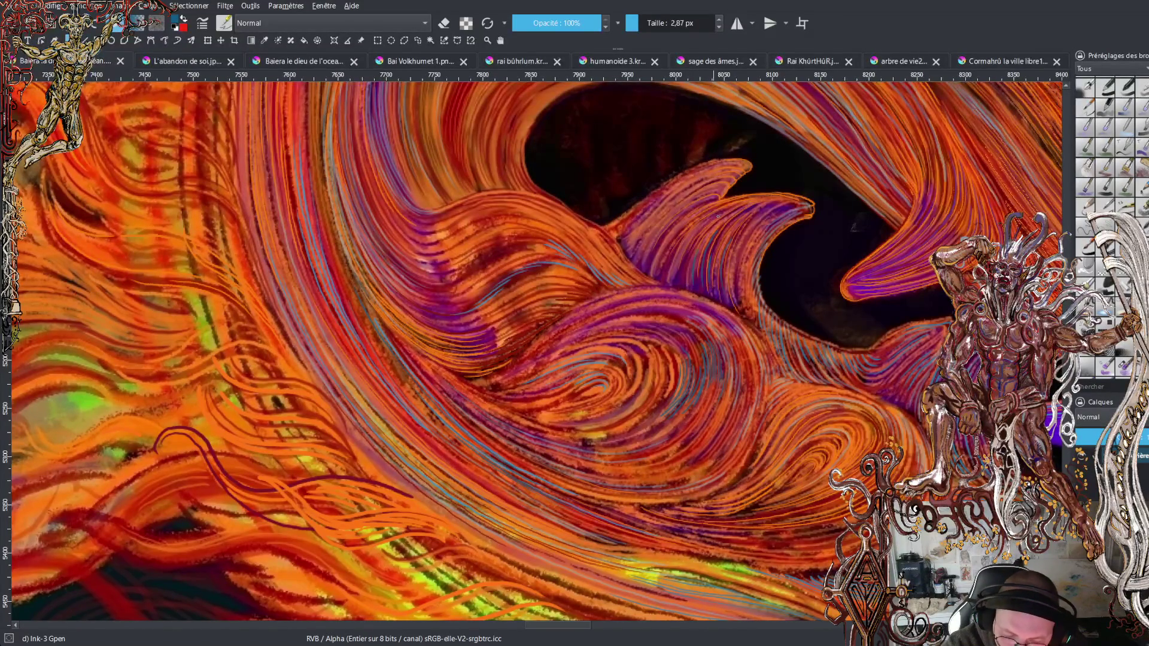
Add a short blue ink stroke among the swirls beside the mouth.
{"action": "left_click_drag", "start_coordinate": [683, 280], "coordinate": [684, 258]}
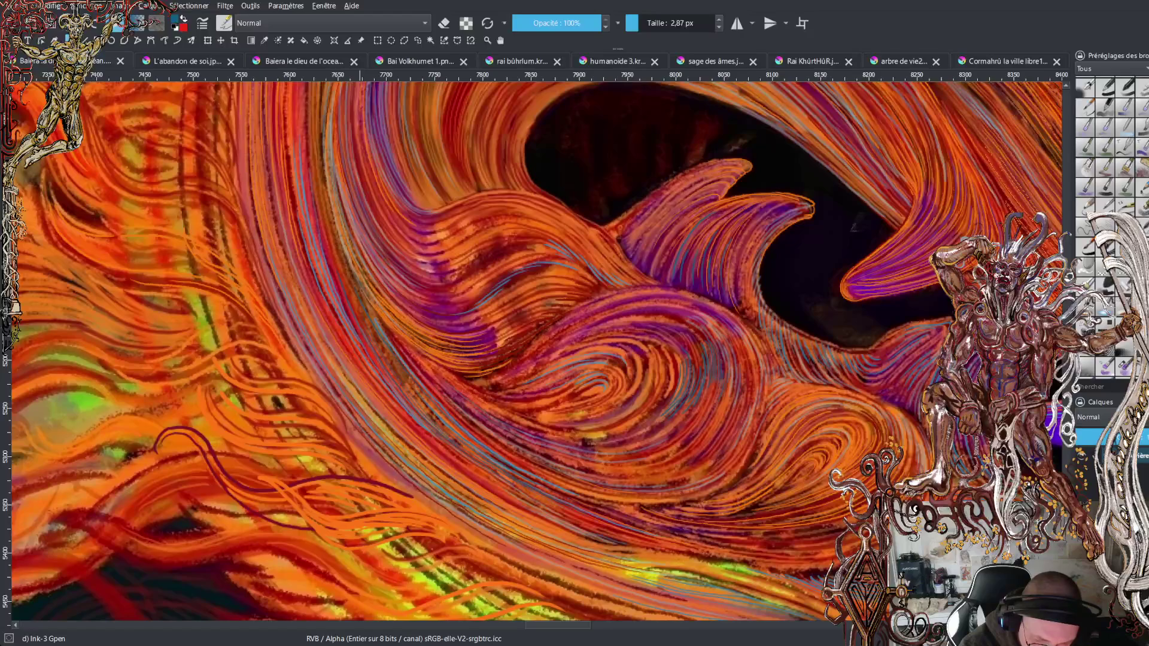
Zoom out to show the whole dragon head with its eye and jaws.
{"action": "key", "text": "minus"}
{"action": "key", "text": "minus"}
{"action": "key", "text": "minus"}
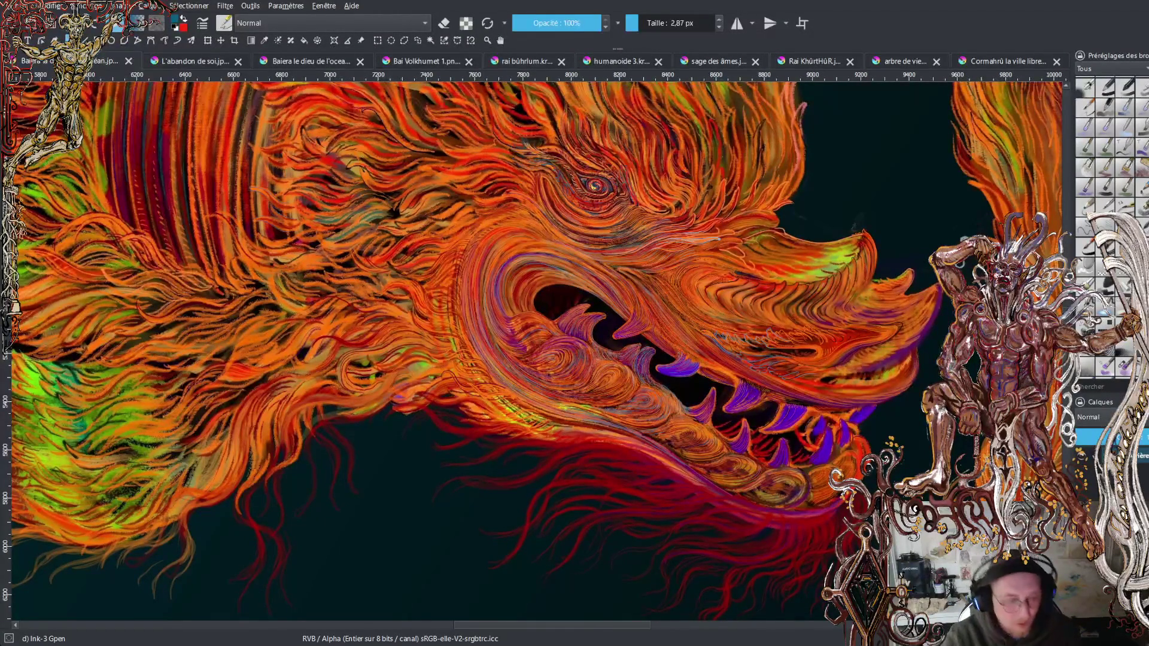
{"action": "key", "text": "minus"}
{"action": "key", "text": "minus"}
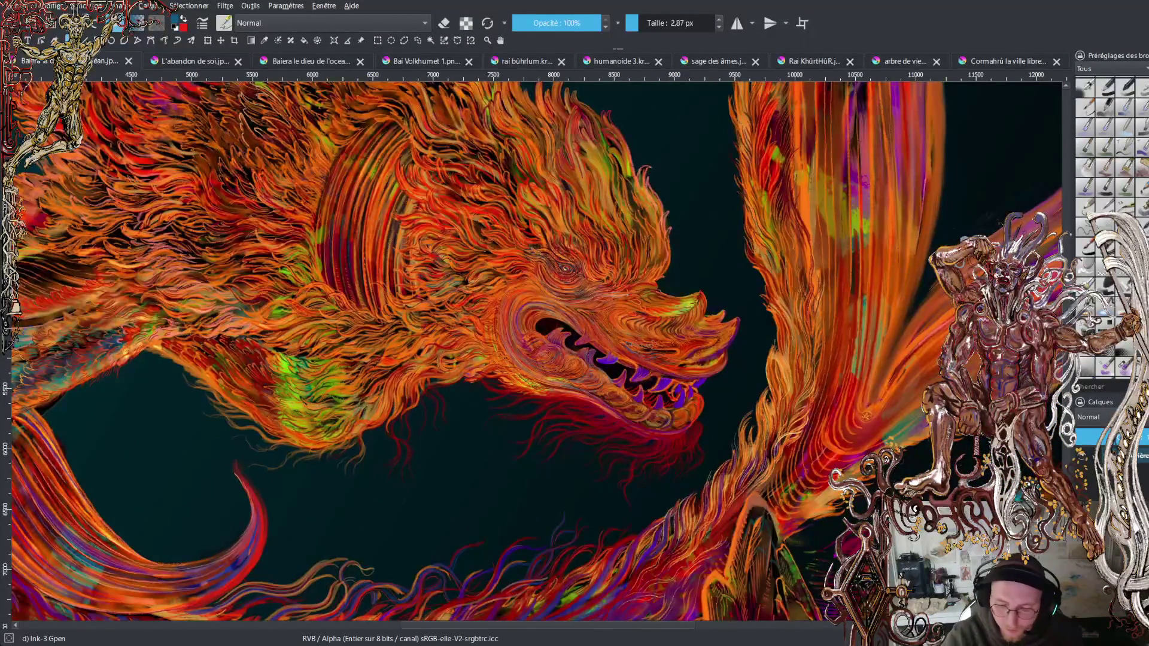
{"action": "key", "text": "minus"}
{"action": "key", "text": "minus"}
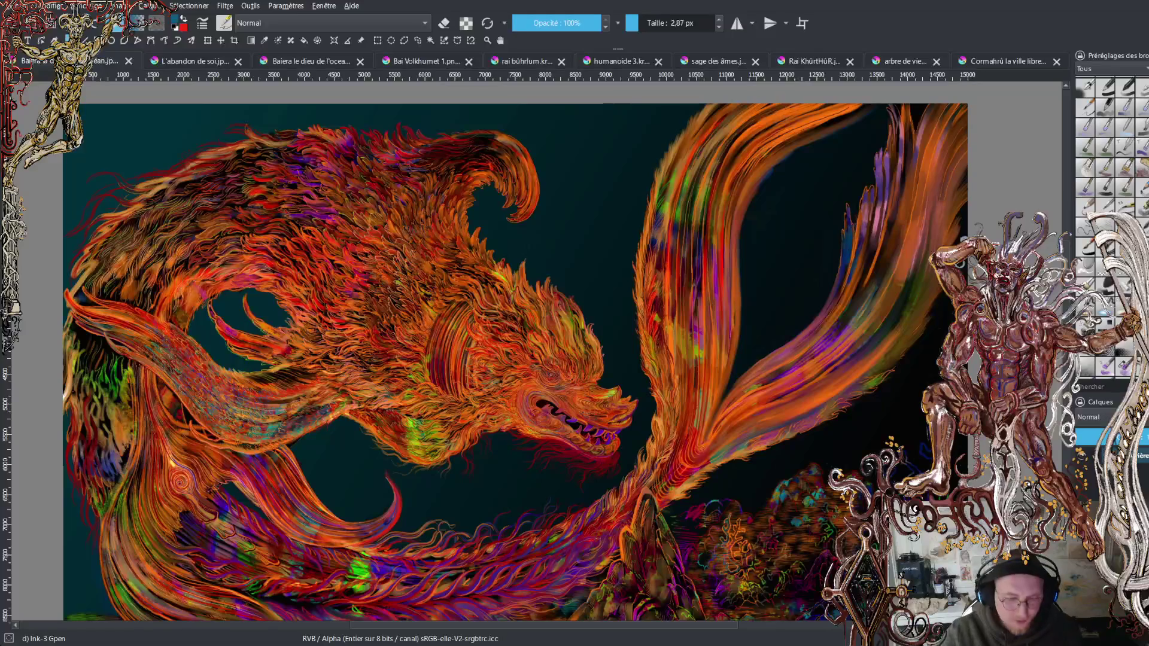
{"action": "scroll", "coordinate": [514, 350], "scroll_direction": "down", "scroll_amount": 2}
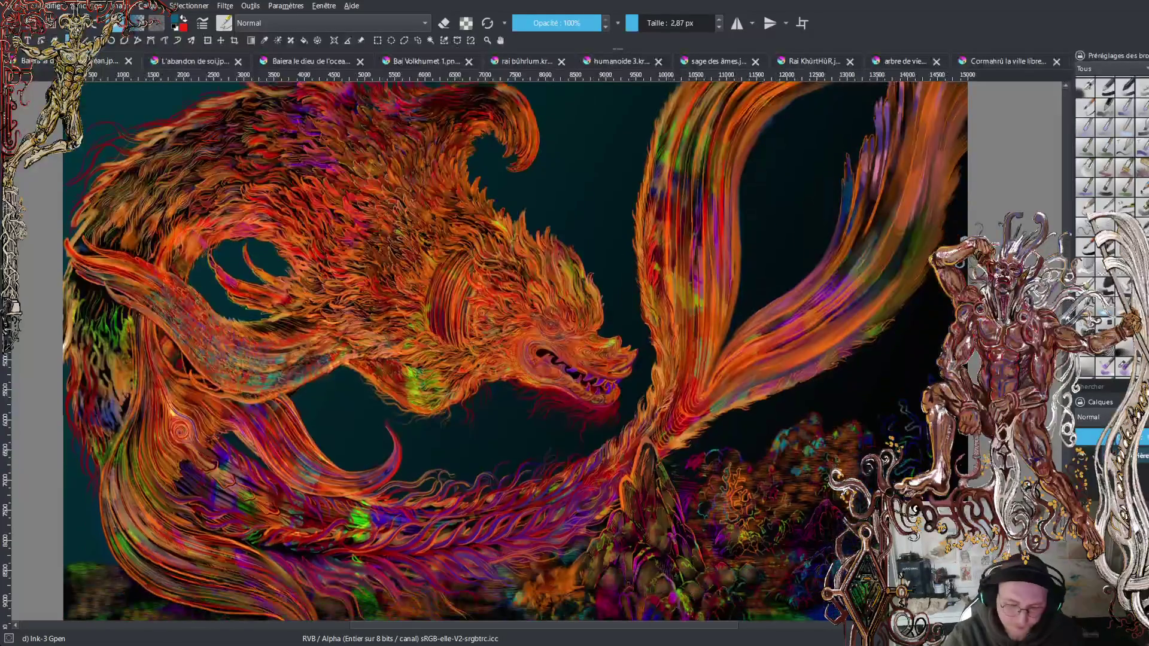
{"action": "scroll", "coordinate": [514, 352], "scroll_direction": "down", "scroll_amount": 3}
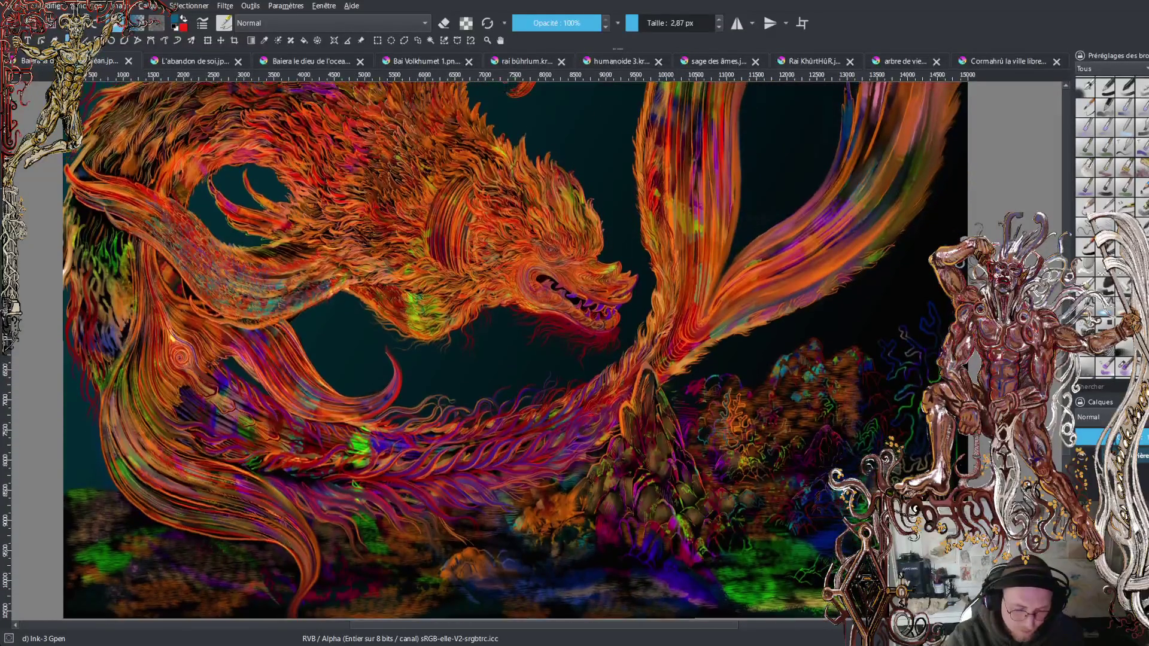
{"action": "scroll", "coordinate": [515, 350], "scroll_direction": "up", "scroll_amount": 2}
{"action": "scroll", "coordinate": [514, 350], "scroll_direction": "down", "scroll_amount": 2}
{"action": "scroll", "coordinate": [539, 350], "scroll_direction": "down", "scroll_amount": 3}
{"action": "scroll", "coordinate": [539, 350], "scroll_direction": "up", "scroll_amount": 2}
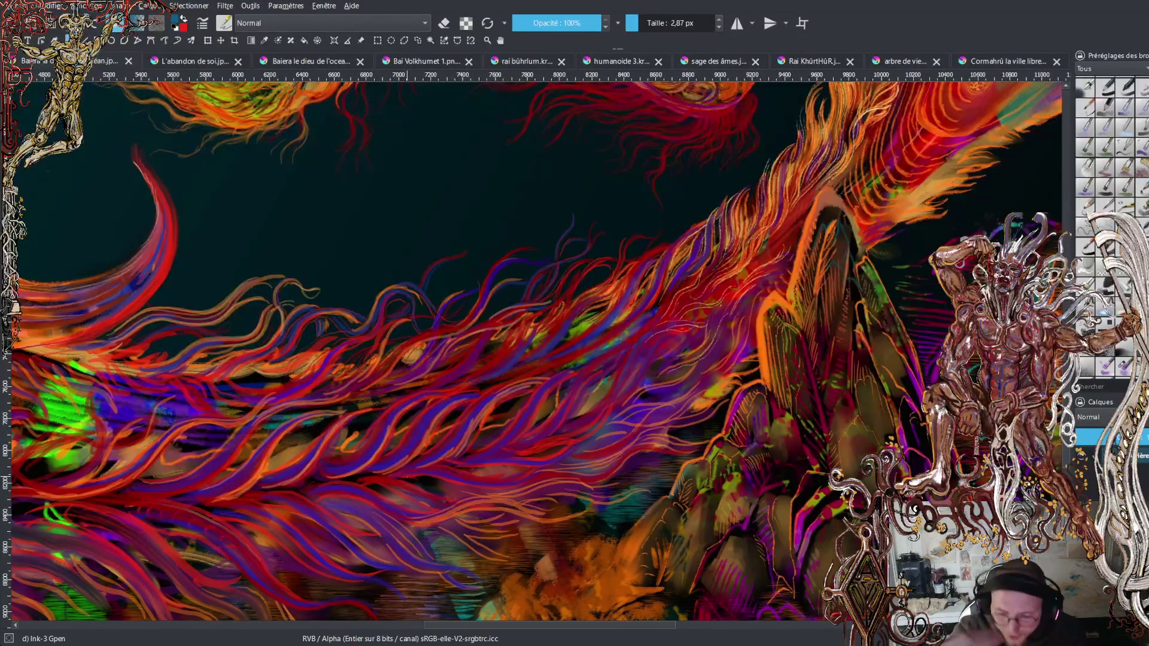
{"action": "scroll", "coordinate": [532, 353], "scroll_direction": "up", "scroll_amount": 5}
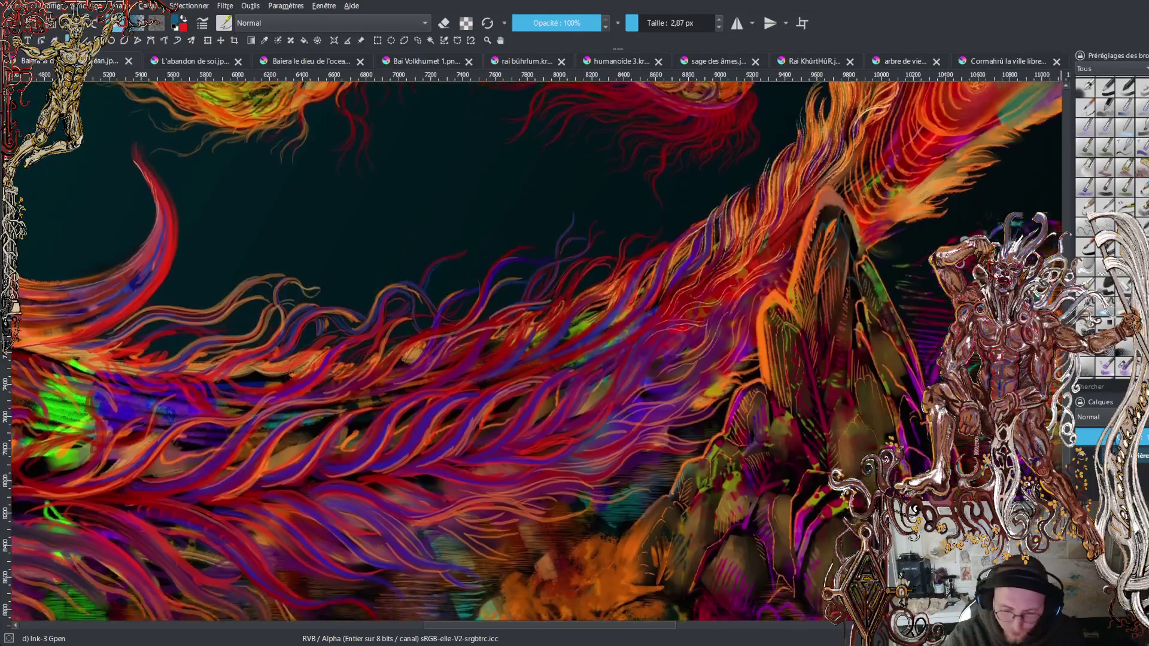
{"action": "scroll", "coordinate": [531, 353], "scroll_direction": "up", "scroll_amount": 10}
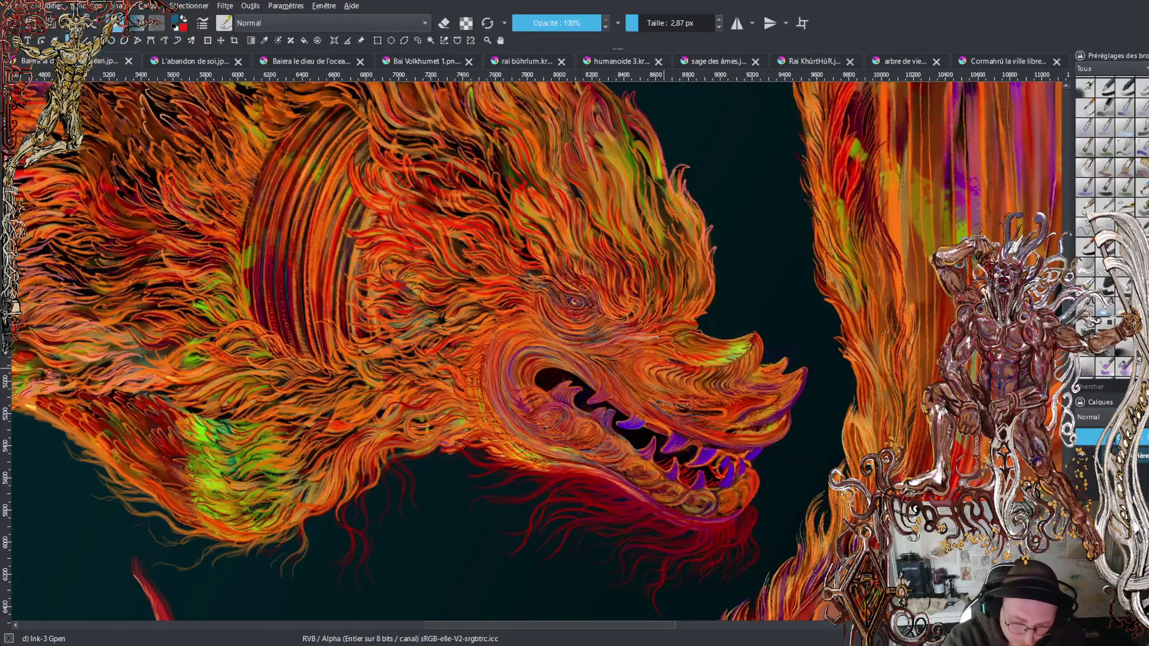
{"action": "scroll", "coordinate": [535, 353], "scroll_direction": "up", "scroll_amount": 4}
{"action": "scroll", "coordinate": [526, 347], "scroll_direction": "up", "scroll_amount": 2}
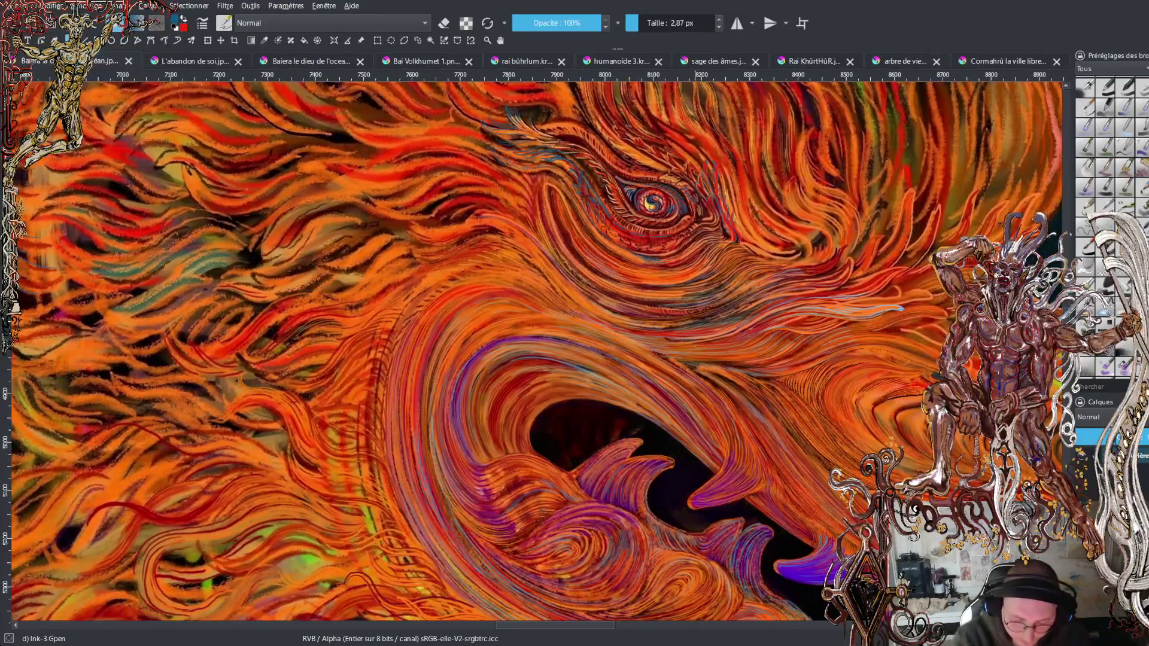
{"action": "scroll", "coordinate": [527, 347], "scroll_direction": "up", "scroll_amount": 2}
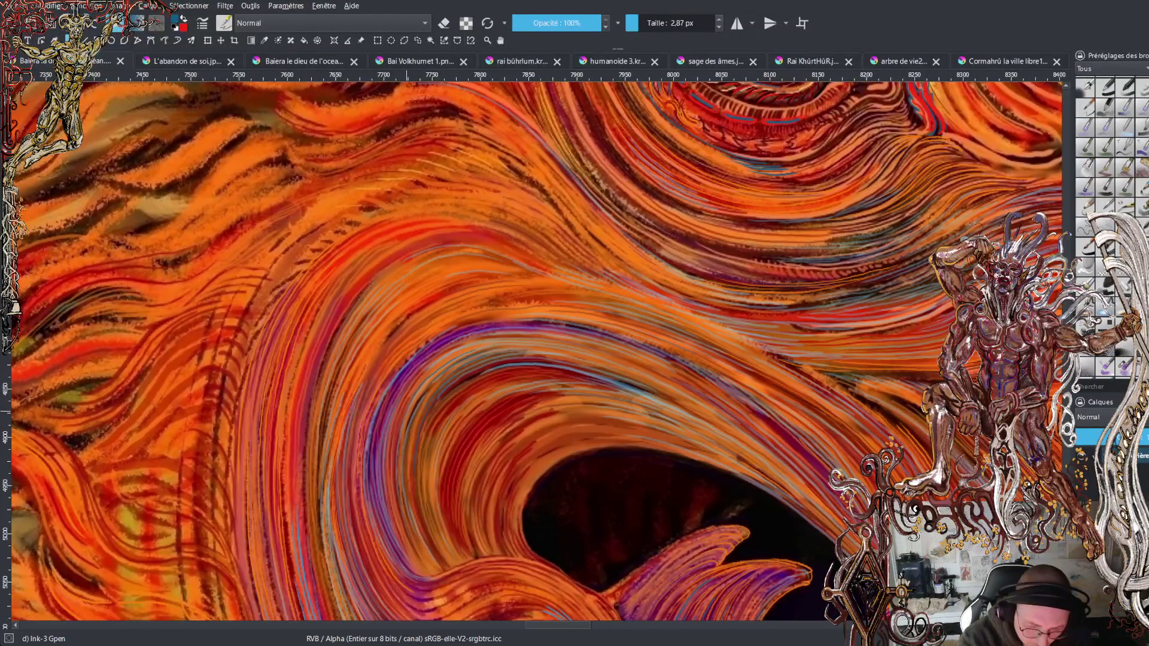
{"action": "scroll", "coordinate": [495, 381], "scroll_direction": "down", "scroll_amount": 3}
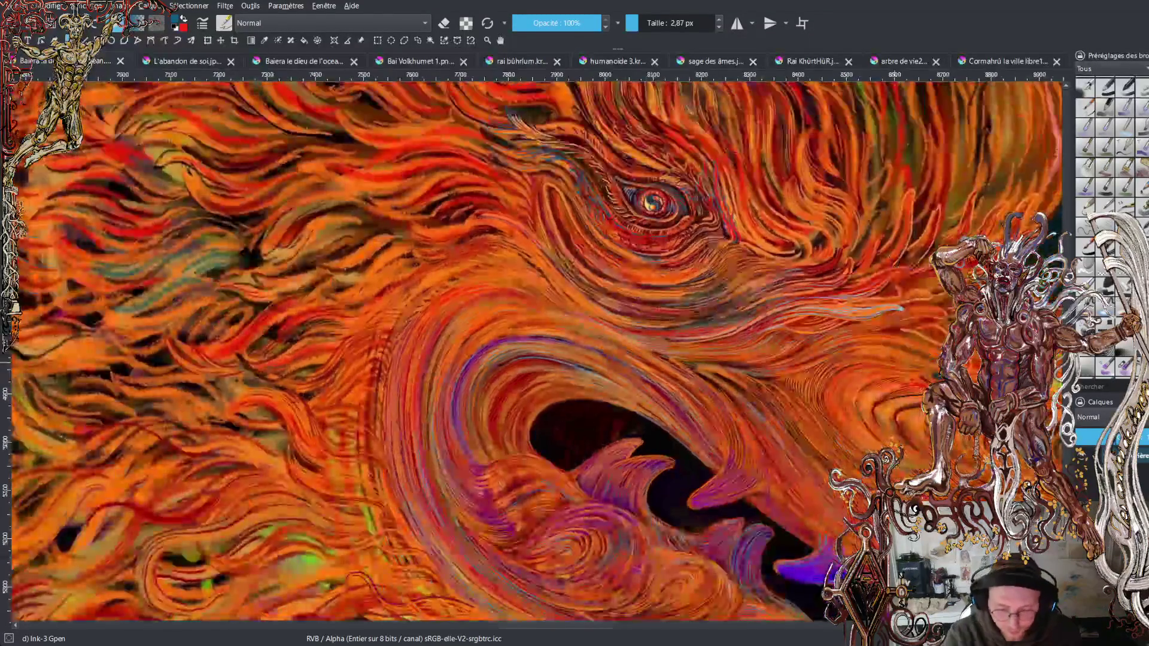
{"action": "scroll", "coordinate": [536, 352], "scroll_direction": "down", "scroll_amount": 2}
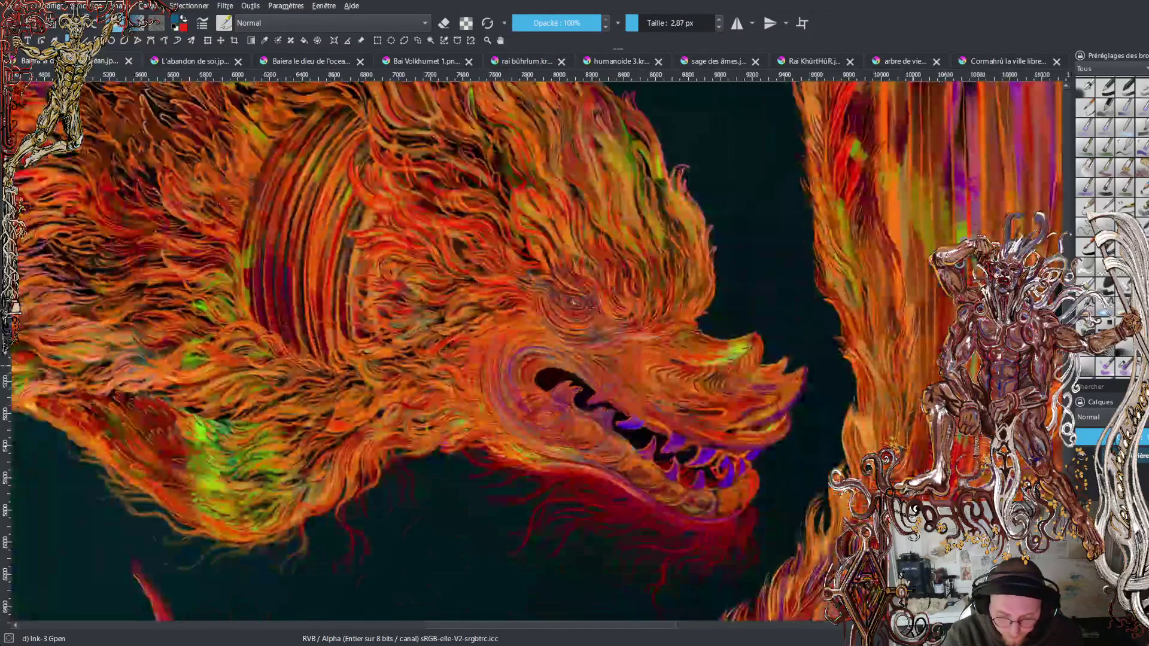
{"action": "scroll", "coordinate": [536, 350], "scroll_direction": "down", "scroll_amount": 10}
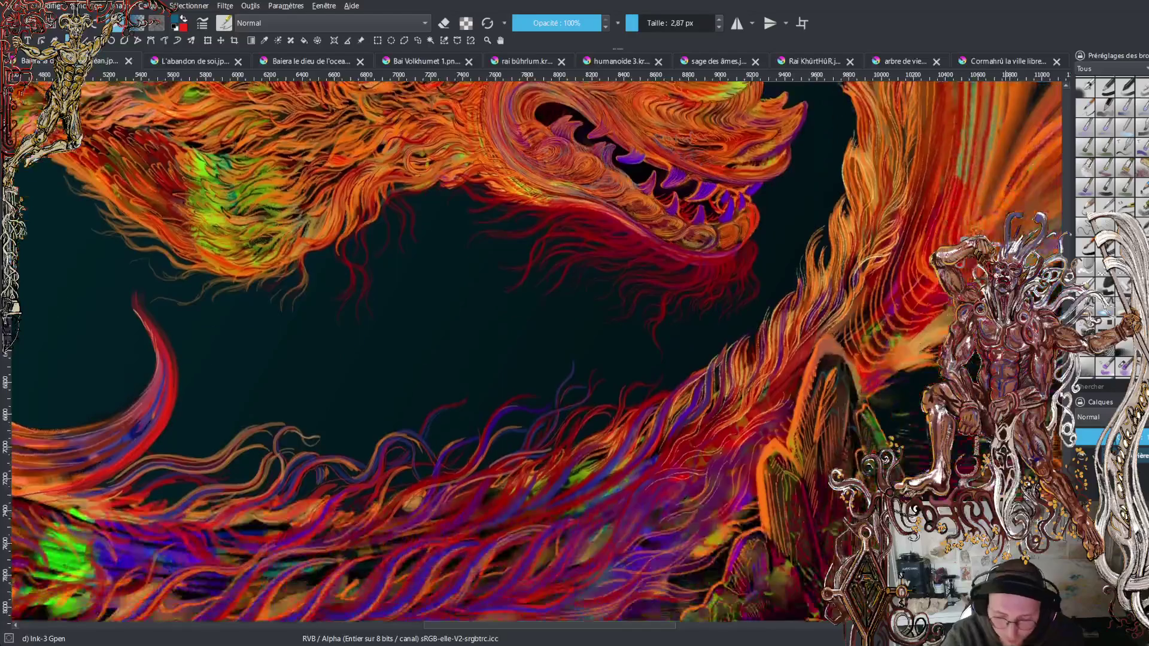
{"action": "scroll", "coordinate": [536, 350], "scroll_direction": "up", "scroll_amount": 15}
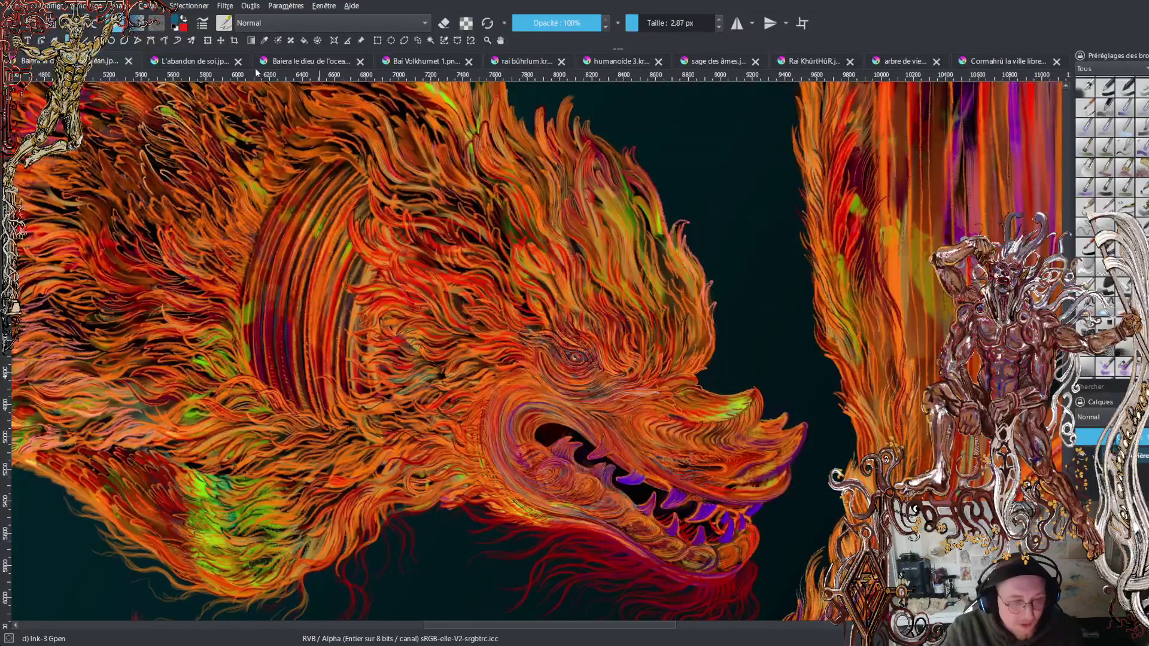
{"action": "left_click", "coordinate": [207, 65]}
{"action": "scroll", "coordinate": [557, 347], "scroll_direction": "down", "scroll_amount": 10}
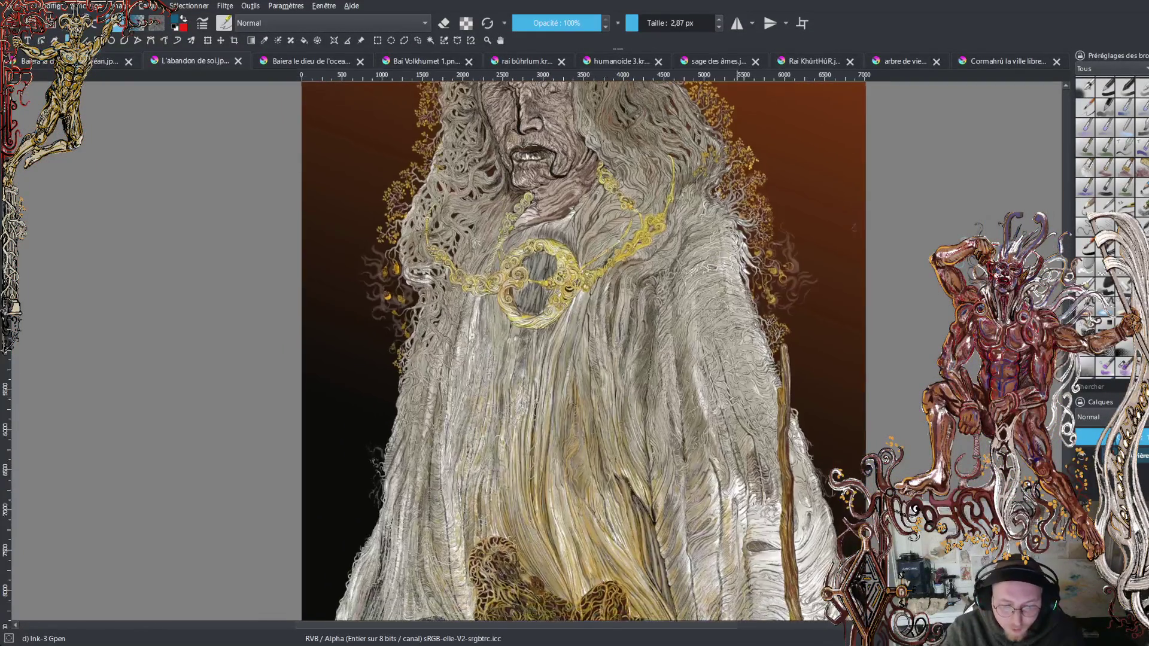
{"action": "scroll", "coordinate": [648, 332], "scroll_direction": "up", "scroll_amount": 2}
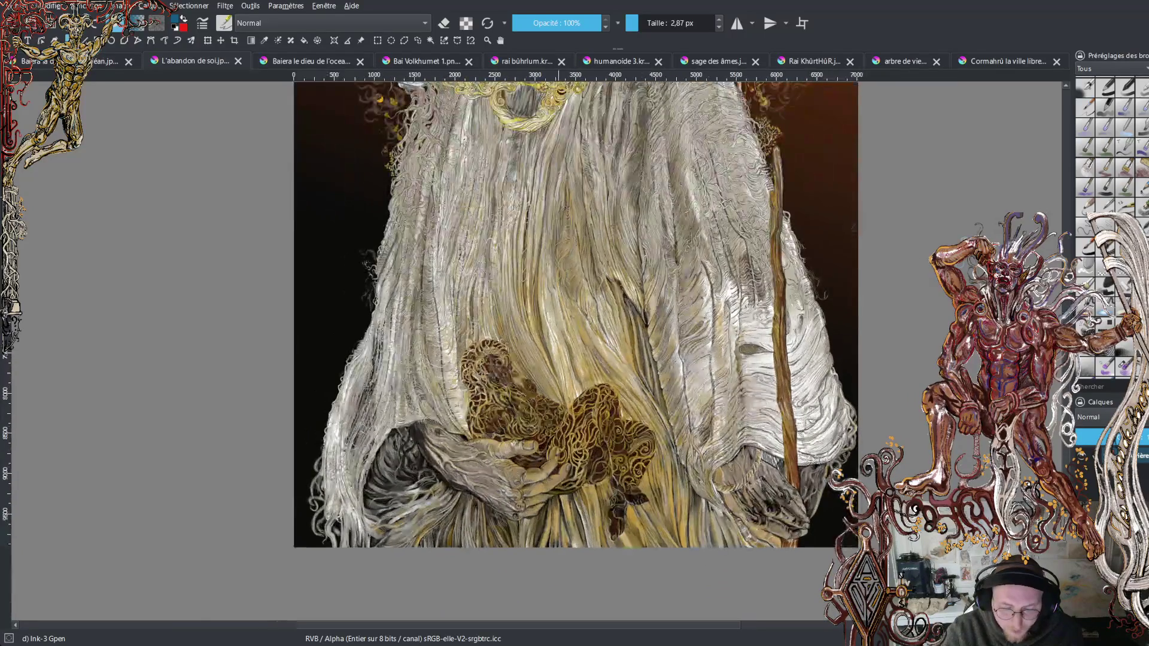
{"action": "scroll", "coordinate": [652, 455], "scroll_direction": "up", "scroll_amount": 3}
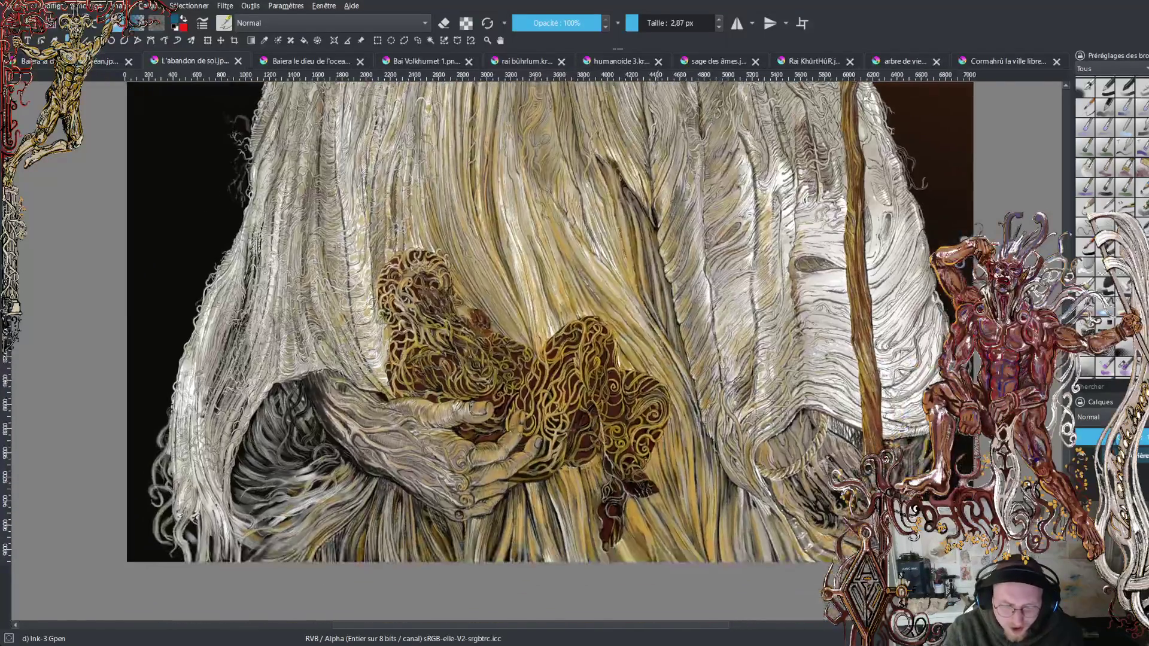
{"action": "scroll", "coordinate": [533, 350], "scroll_direction": "down", "scroll_amount": 2}
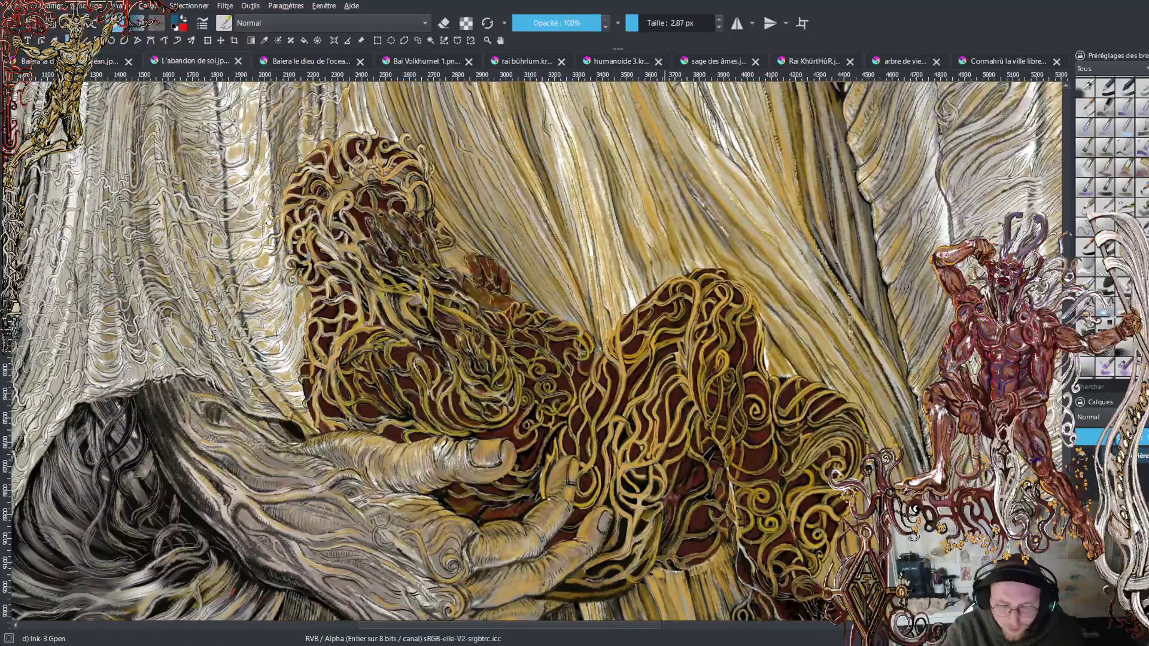
{"action": "scroll", "coordinate": [533, 350], "scroll_direction": "left", "scroll_amount": 2}
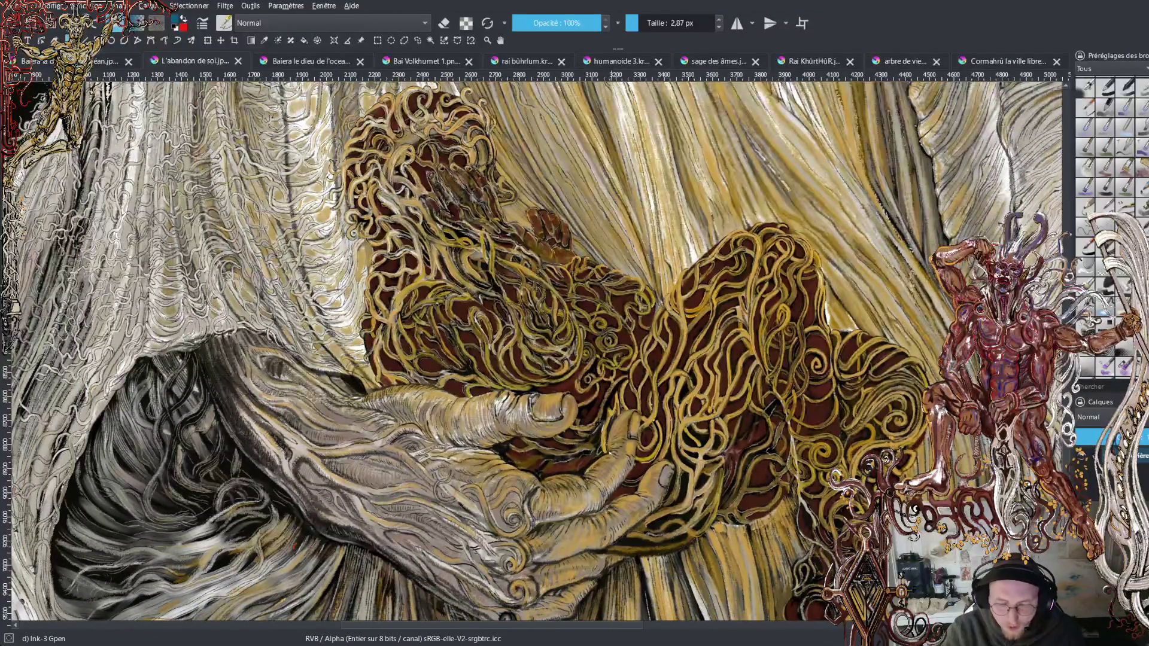
{"action": "scroll", "coordinate": [624, 305], "scroll_direction": "down", "scroll_amount": 5}
{"action": "scroll", "coordinate": [623, 306], "scroll_direction": "up", "scroll_amount": 3}
{"action": "scroll", "coordinate": [623, 305], "scroll_direction": "down", "scroll_amount": 2}
{"action": "left_click_drag", "start_coordinate": [624, 305], "coordinate": [613, 367]}
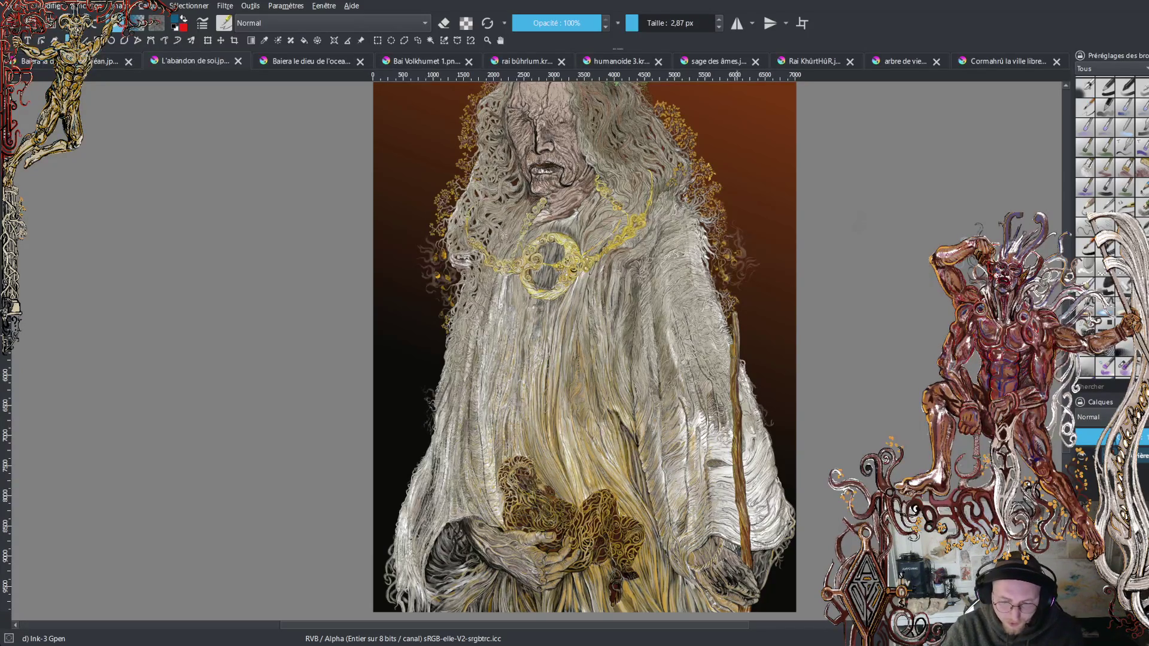
{"action": "scroll", "coordinate": [610, 443], "scroll_direction": "up", "scroll_amount": 3, "text": "ctrl"}
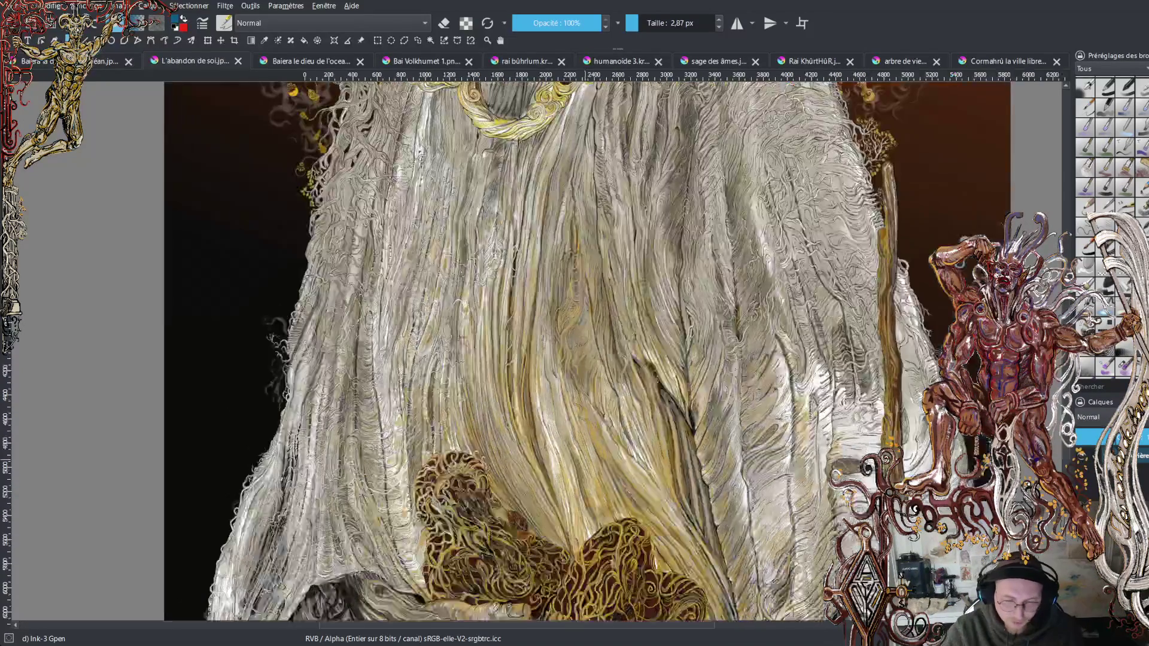
{"action": "scroll", "coordinate": [610, 442], "scroll_direction": "up", "scroll_amount": 3, "text": "ctrl"}
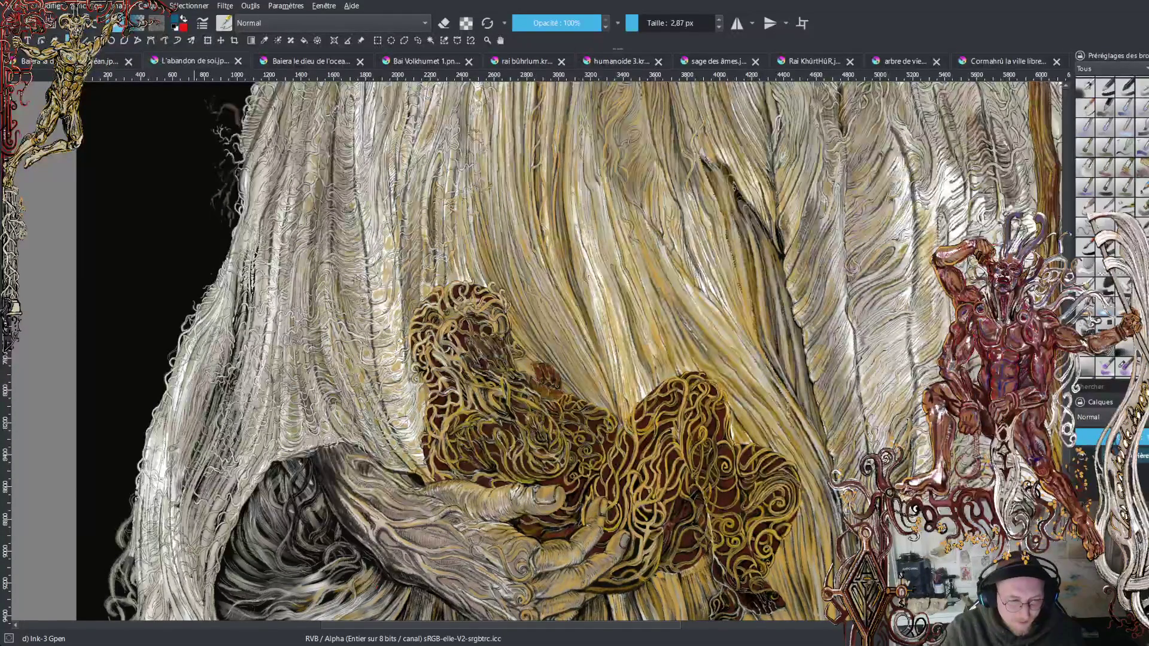
{"action": "scroll", "coordinate": [554, 347], "scroll_direction": "down", "scroll_amount": 4}
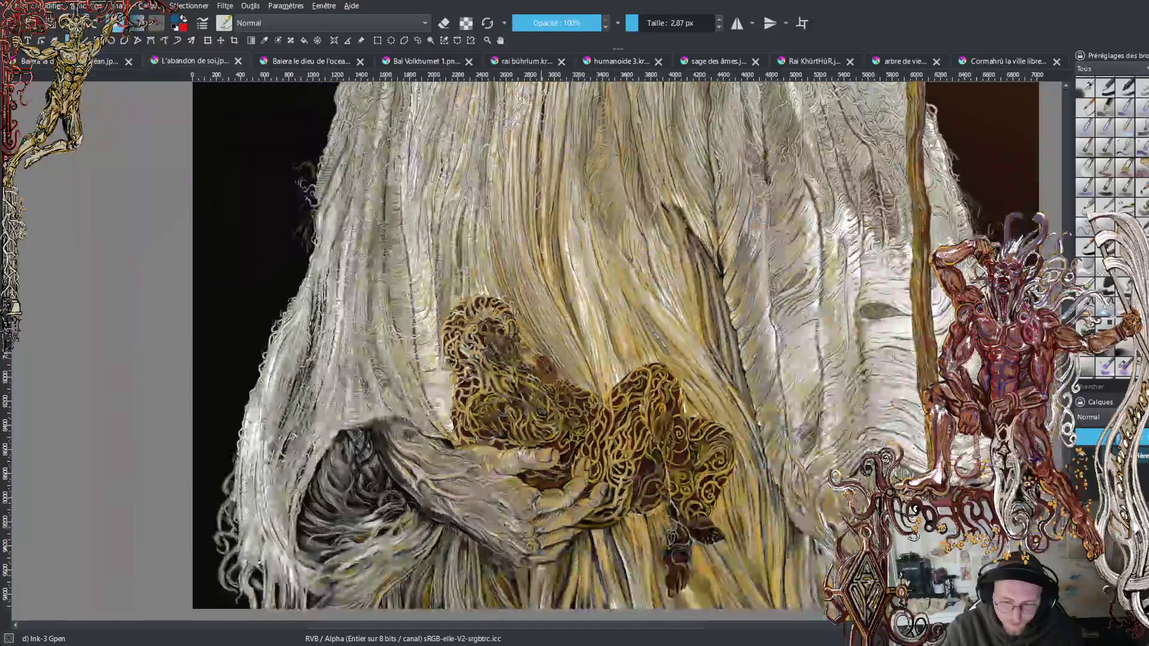
{"action": "scroll", "coordinate": [551, 270], "scroll_direction": "up", "scroll_amount": 6}
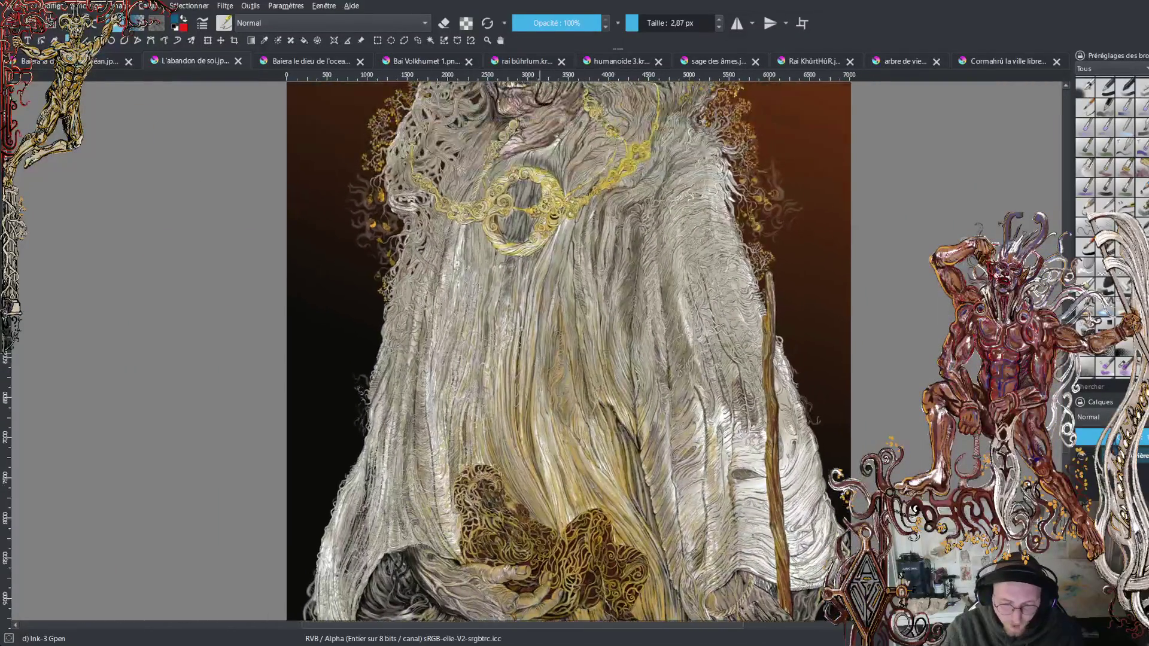
{"action": "scroll", "coordinate": [556, 269], "scroll_direction": "down", "scroll_amount": 2}
{"action": "mouse_move", "coordinate": [561, 269]}
{"action": "left_mouse_down"}
{"action": "mouse_move", "coordinate": [579, 216]}
{"action": "mouse_move", "coordinate": [584, 237]}
{"action": "left_mouse_up"}
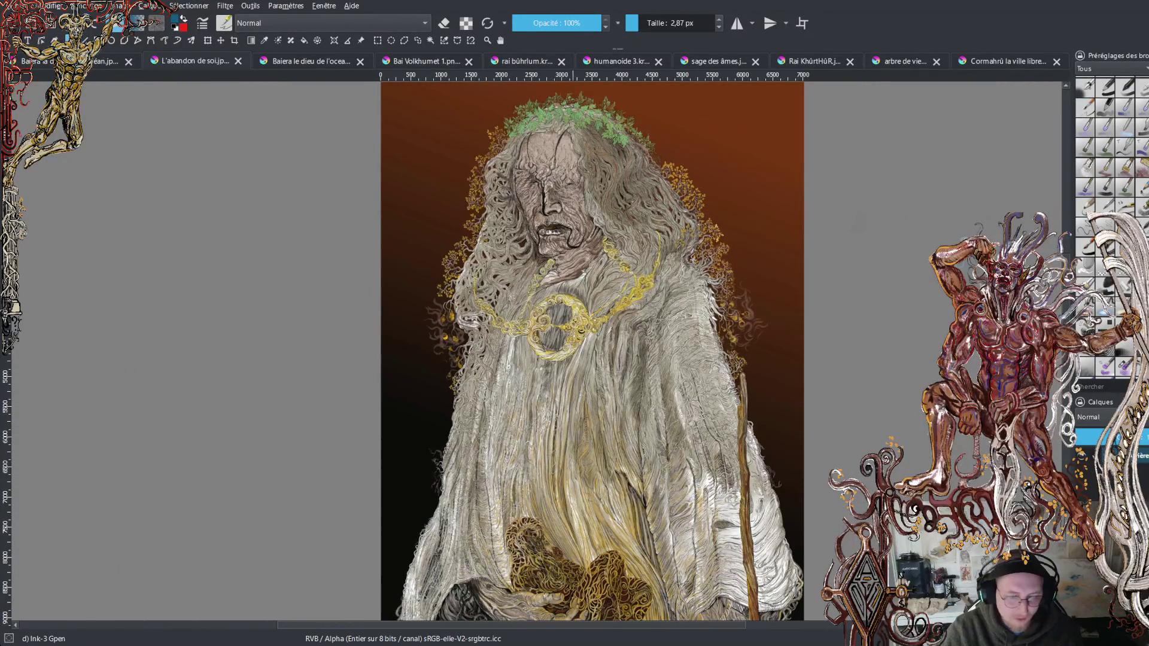
{"action": "scroll", "coordinate": [600, 330], "scroll_direction": "down", "scroll_amount": 1}
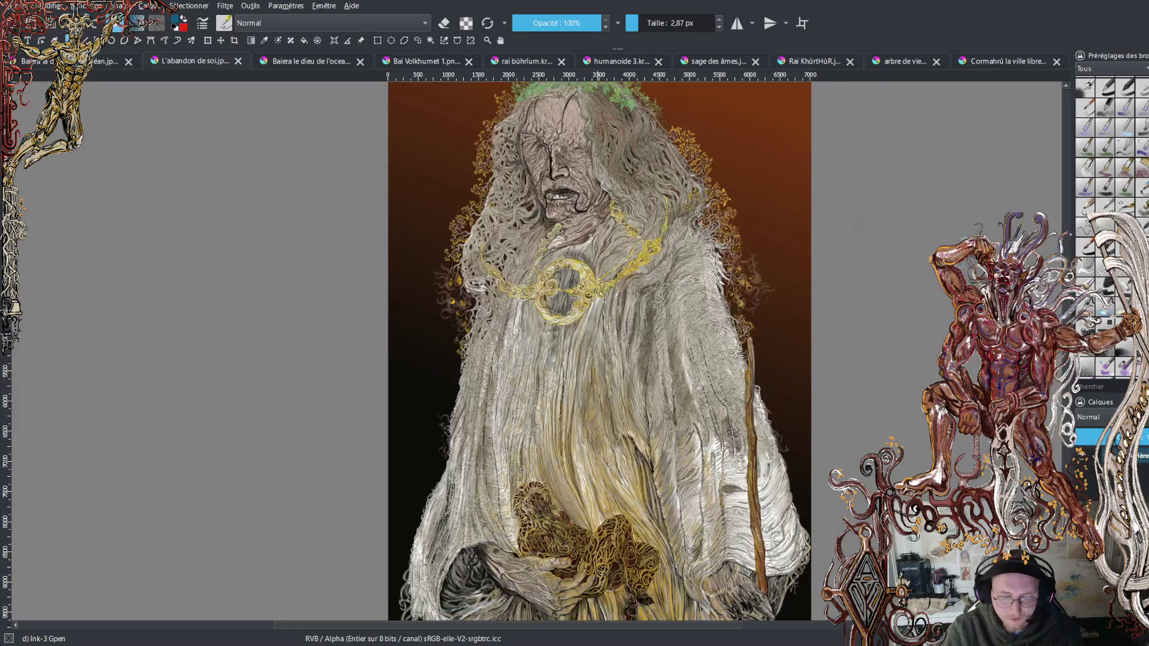
{"action": "scroll", "coordinate": [601, 341], "scroll_direction": "up", "scroll_amount": 1}
{"action": "scroll", "coordinate": [604, 359], "scroll_direction": "down", "scroll_amount": 2}
{"action": "scroll", "coordinate": [604, 360], "scroll_direction": "down", "scroll_amount": 2}
{"action": "scroll", "coordinate": [603, 359], "scroll_direction": "up", "scroll_amount": 1}
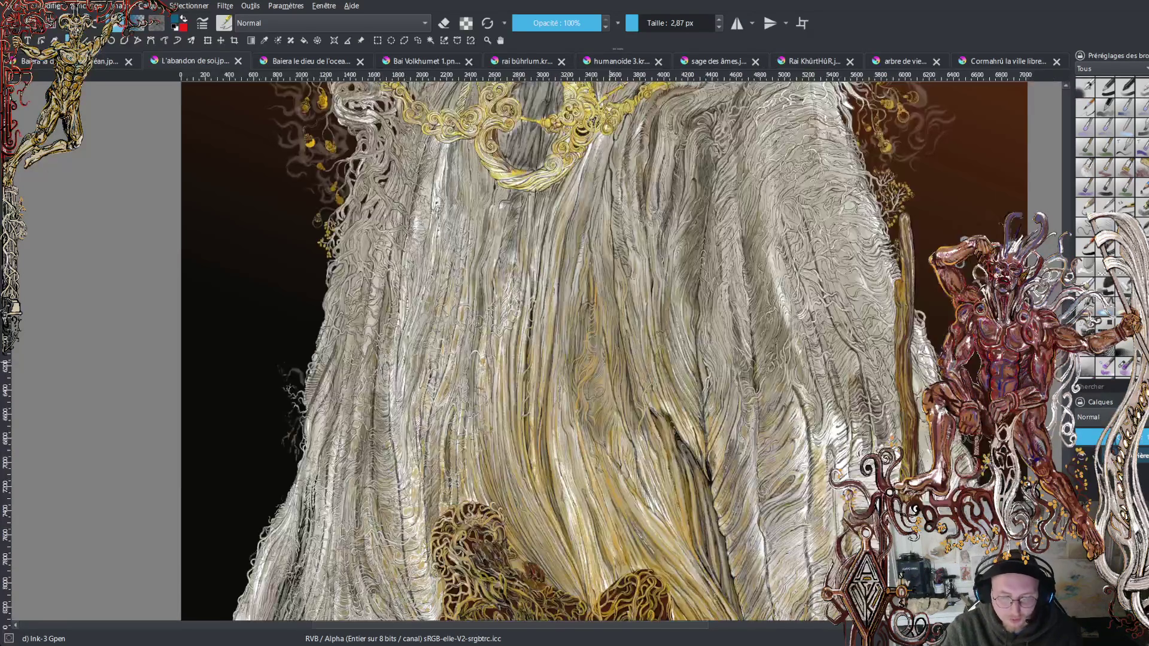
{"action": "scroll", "coordinate": [604, 359], "scroll_direction": "down", "scroll_amount": 1}
{"action": "scroll", "coordinate": [622, 299], "scroll_direction": "up", "scroll_amount": 5}
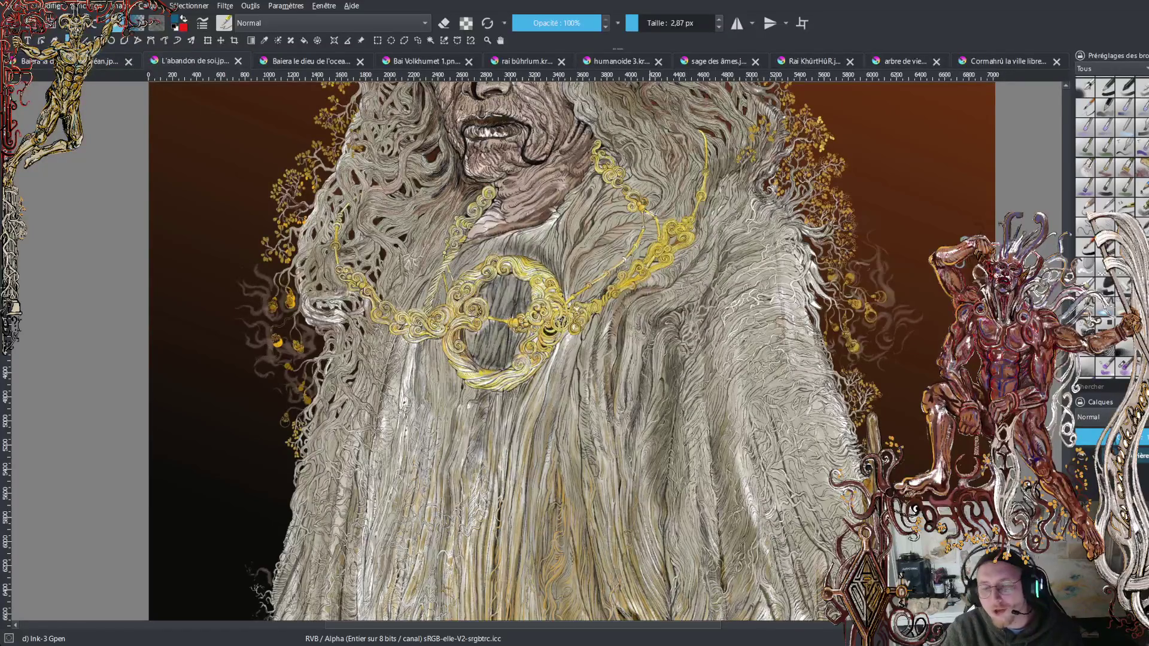
{"action": "scroll", "coordinate": [569, 347], "scroll_direction": "down", "scroll_amount": 3, "text": "ctrl"}
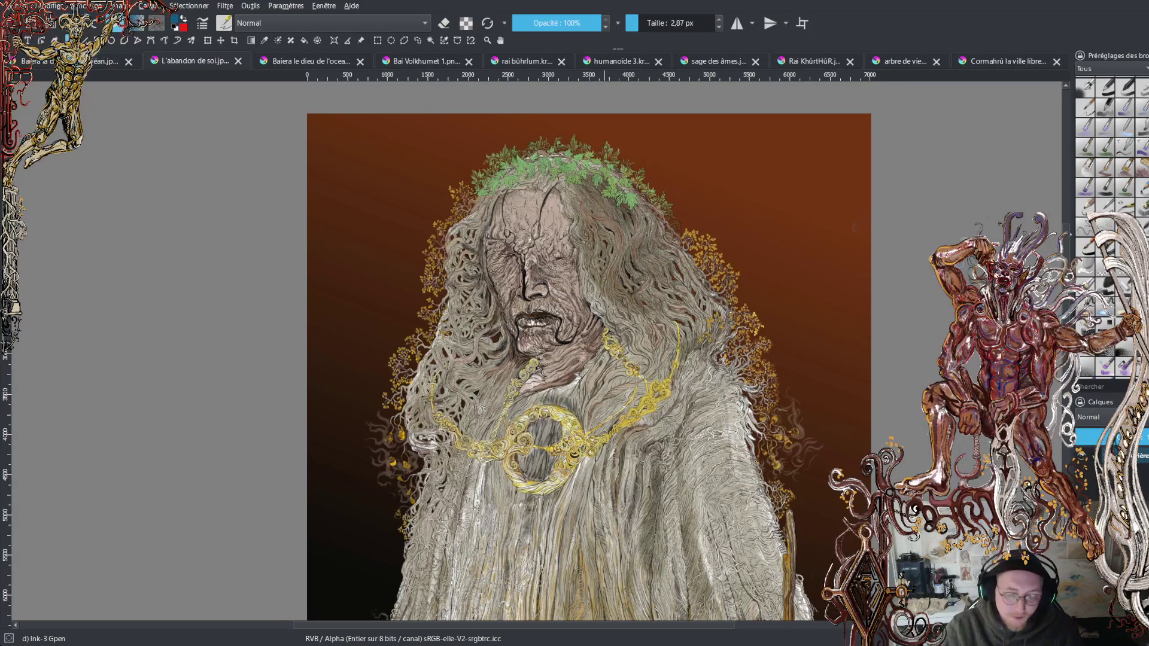
{"action": "left_click_drag", "start_coordinate": [575, 347], "coordinate": [619, 284]}
{"action": "left_click_drag", "start_coordinate": [574, 359], "coordinate": [558, 252]}
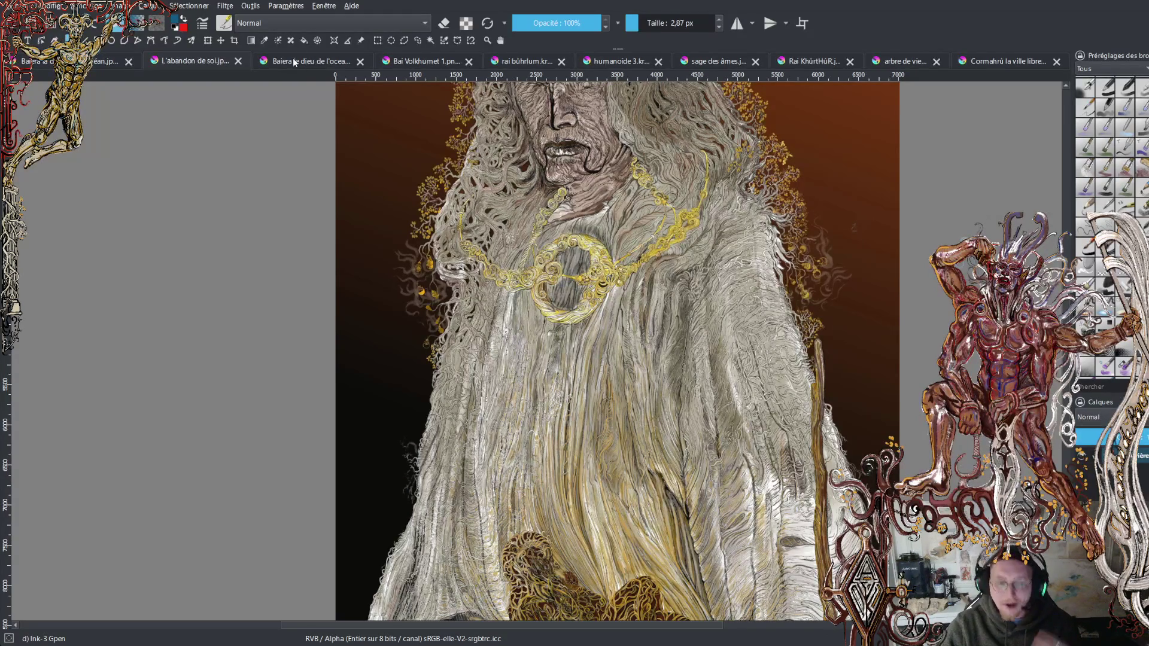
Glance at the blue wave painting, then switch to the creature painting and zoom around it.
{"action": "left_click", "coordinate": [430, 62]}
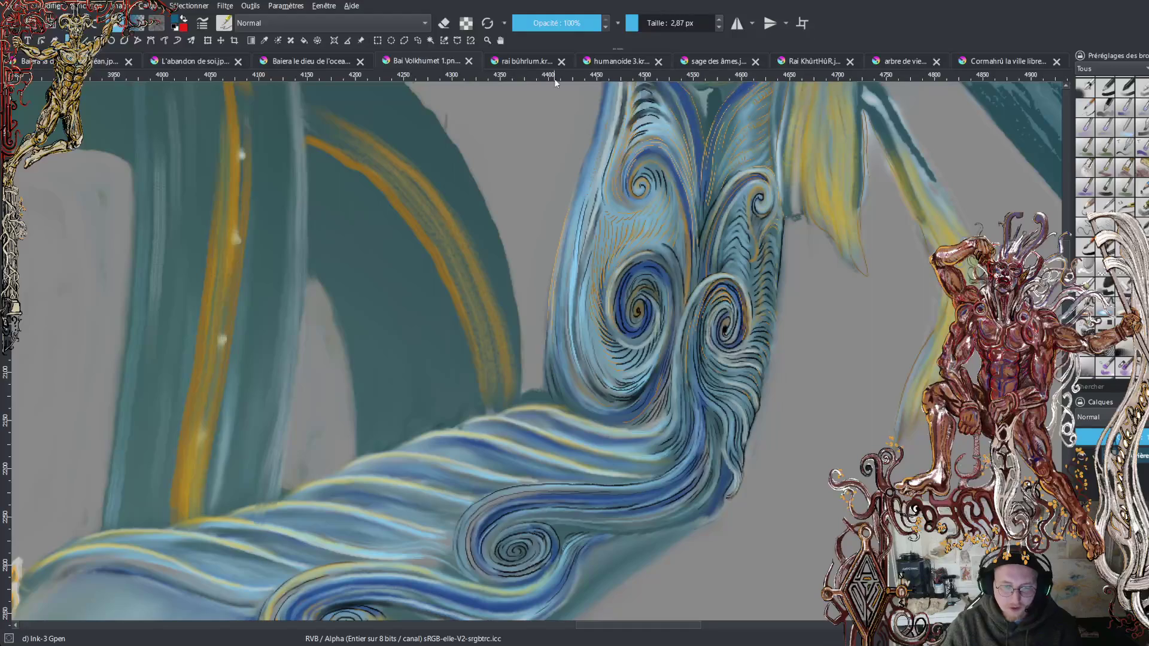
{"action": "left_click", "coordinate": [516, 60]}
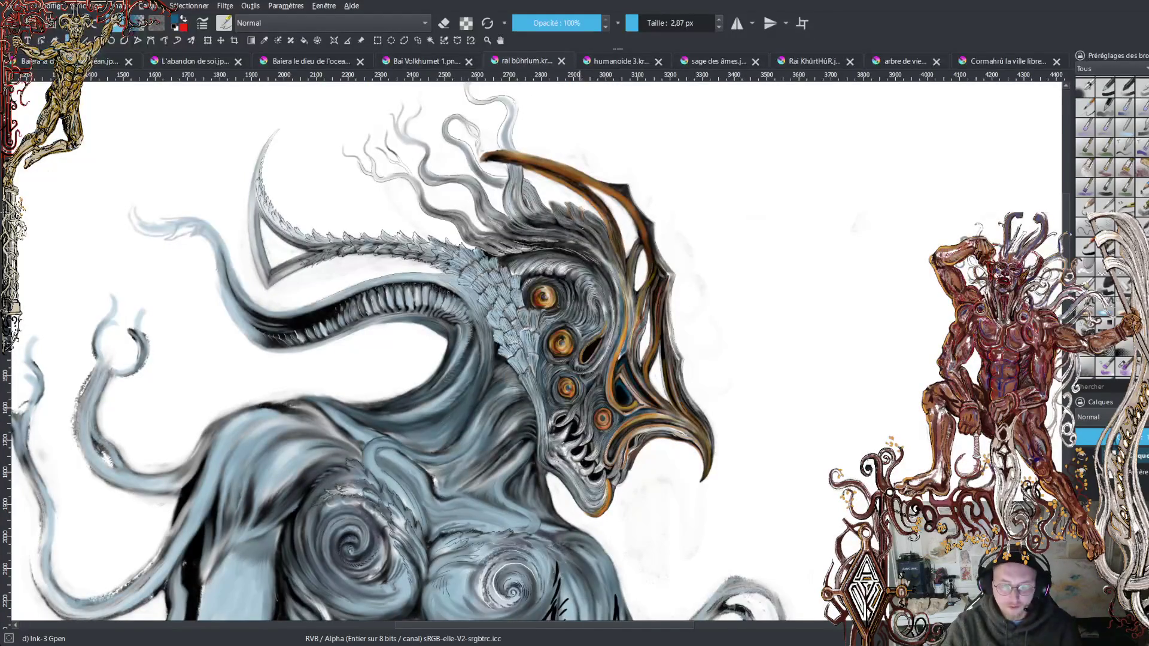
{"action": "scroll", "coordinate": [595, 362], "scroll_direction": "down", "scroll_amount": 1}
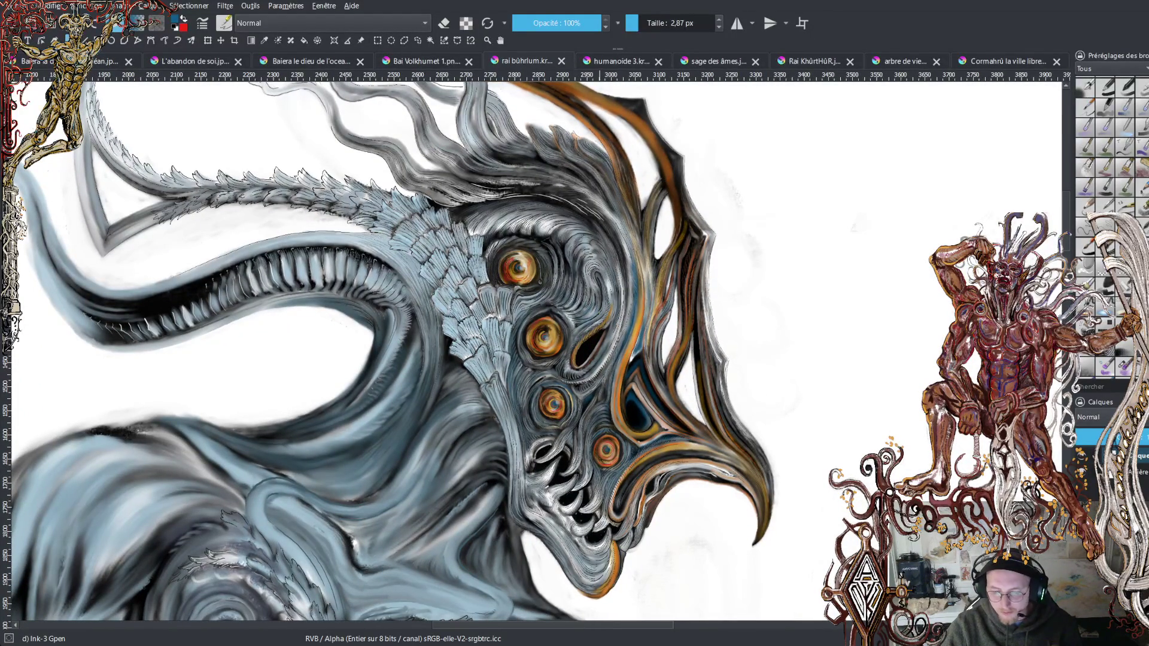
{"action": "scroll", "coordinate": [598, 314], "scroll_direction": "down", "scroll_amount": 1}
{"action": "scroll", "coordinate": [419, 347], "scroll_direction": "up", "scroll_amount": 1}
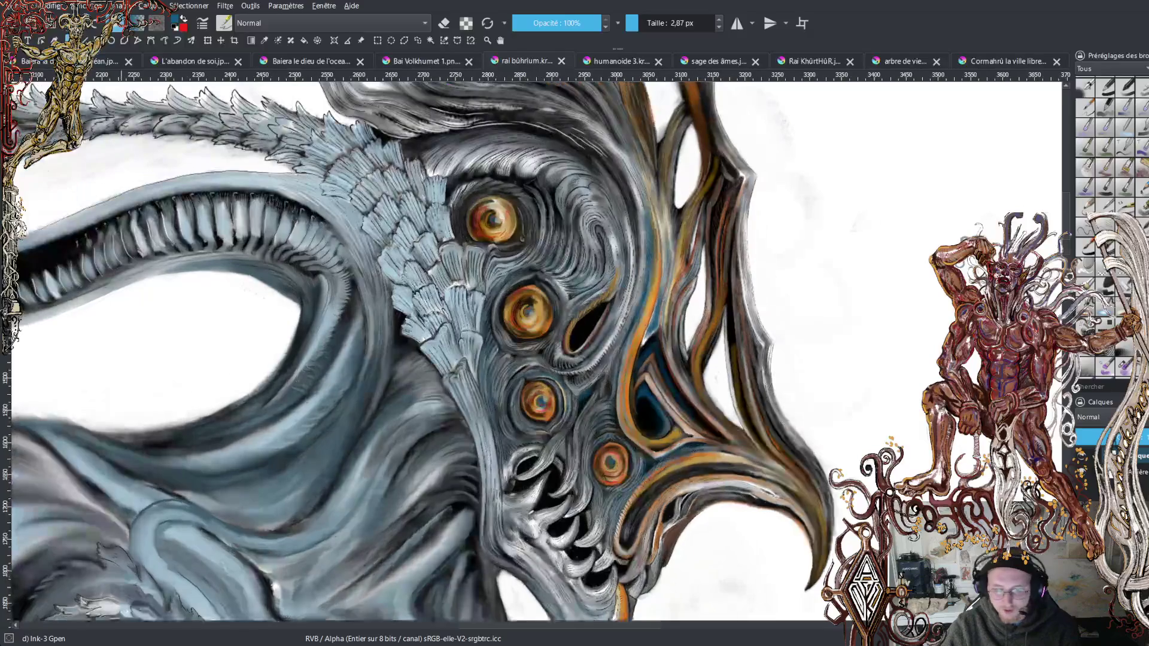
{"action": "scroll", "coordinate": [419, 347], "scroll_direction": "up", "scroll_amount": 2}
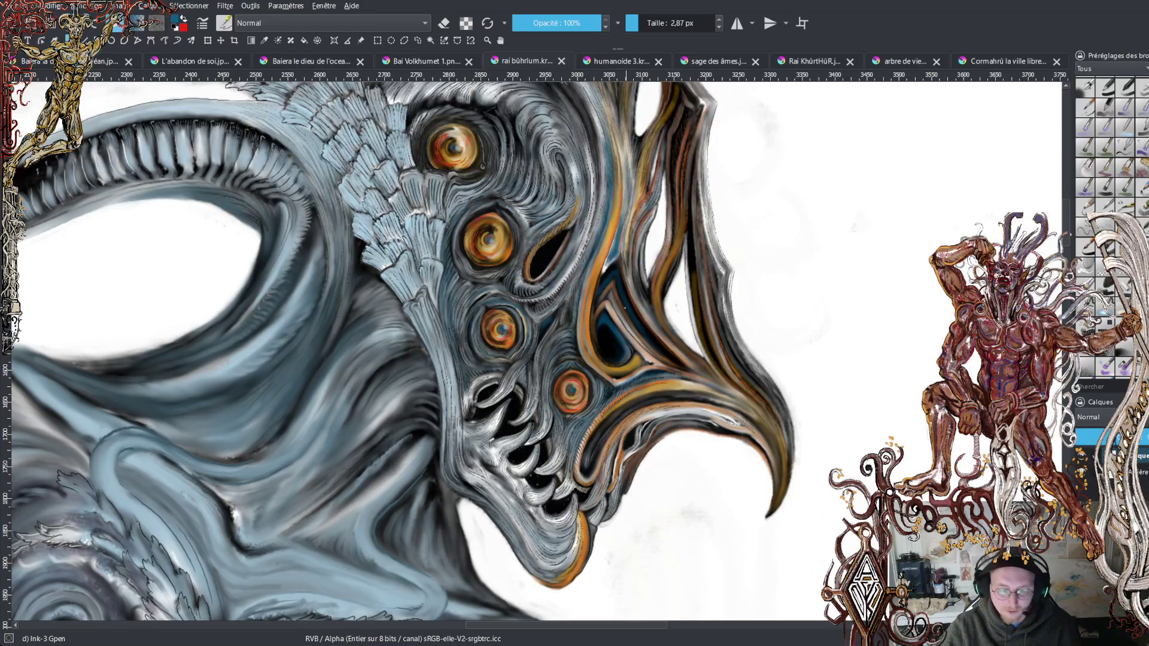
{"action": "scroll", "coordinate": [503, 329], "scroll_direction": "up", "scroll_amount": 1}
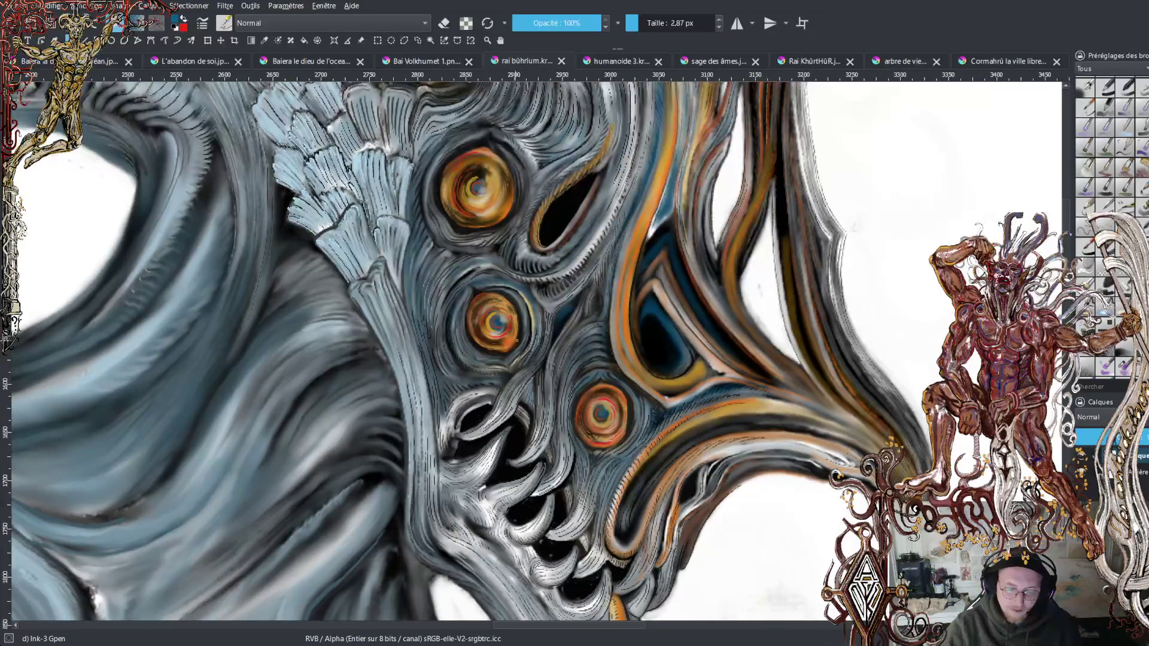
{"action": "scroll", "coordinate": [505, 326], "scroll_direction": "up", "scroll_amount": 1}
Pan over the creature's lower eyes, jaw and head, then return to the fire dragon painting.
{"action": "left_click_drag", "start_coordinate": [606, 358], "coordinate": [531, 111]}
{"action": "scroll", "coordinate": [596, 344], "scroll_direction": "down", "scroll_amount": 1}
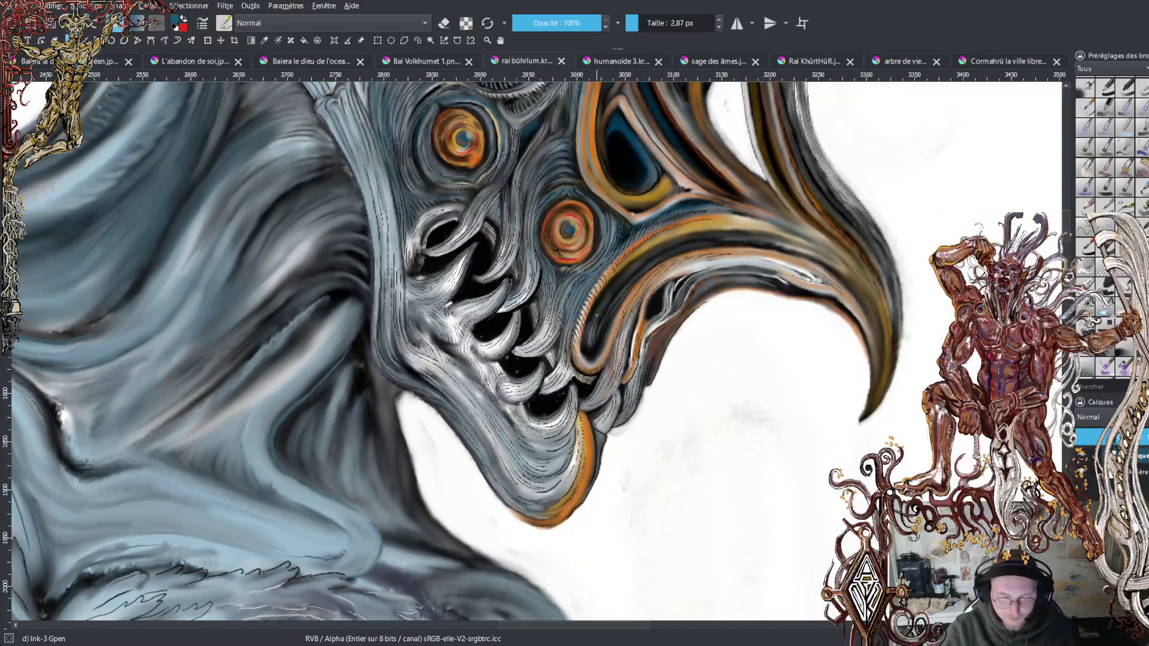
{"action": "scroll", "coordinate": [597, 316], "scroll_direction": "down", "scroll_amount": 1}
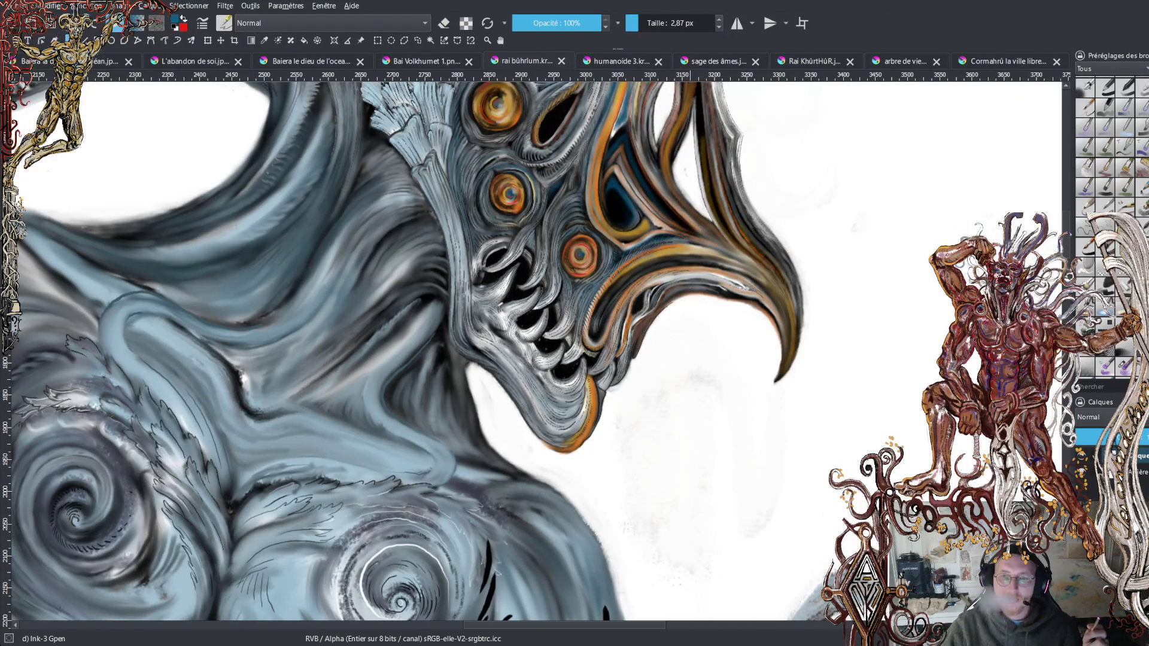
{"action": "scroll", "coordinate": [419, 353], "scroll_direction": "down", "scroll_amount": 3}
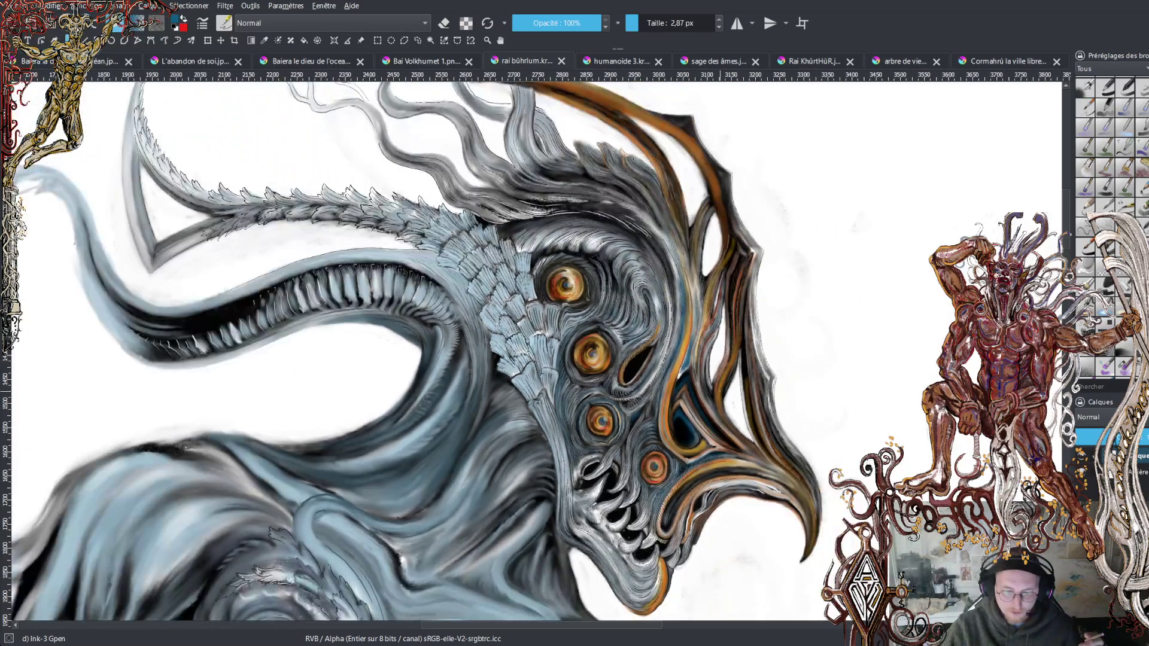
{"action": "left_click_drag", "start_coordinate": [362, 174], "coordinate": [337, 124]}
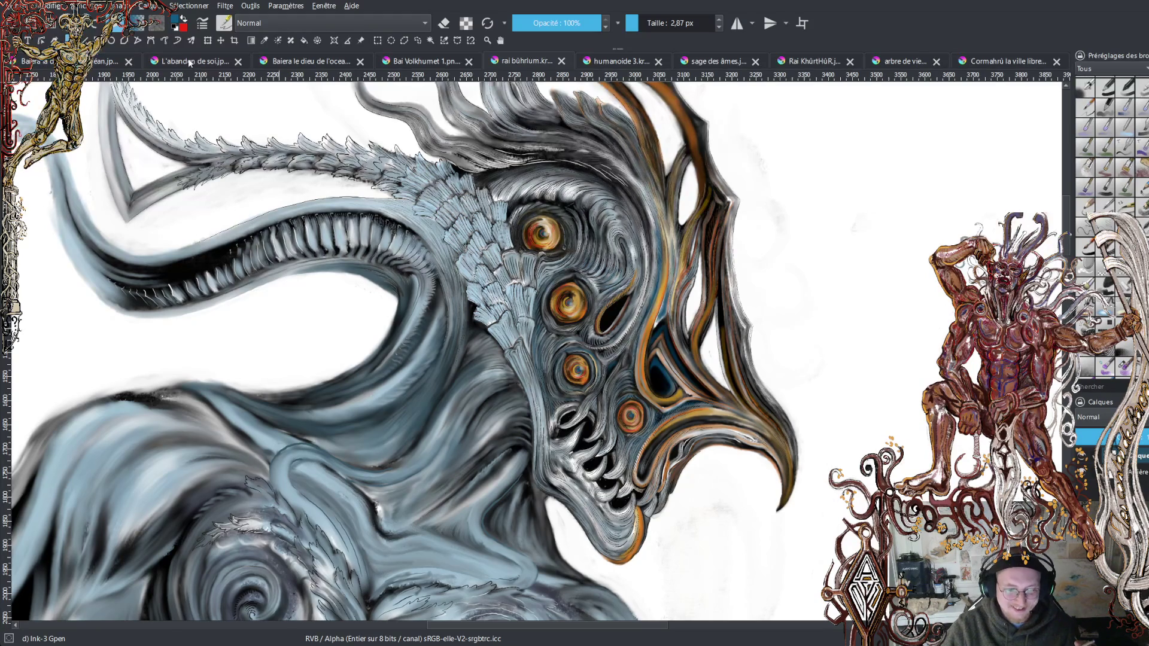
{"action": "left_click", "coordinate": [72, 61]}
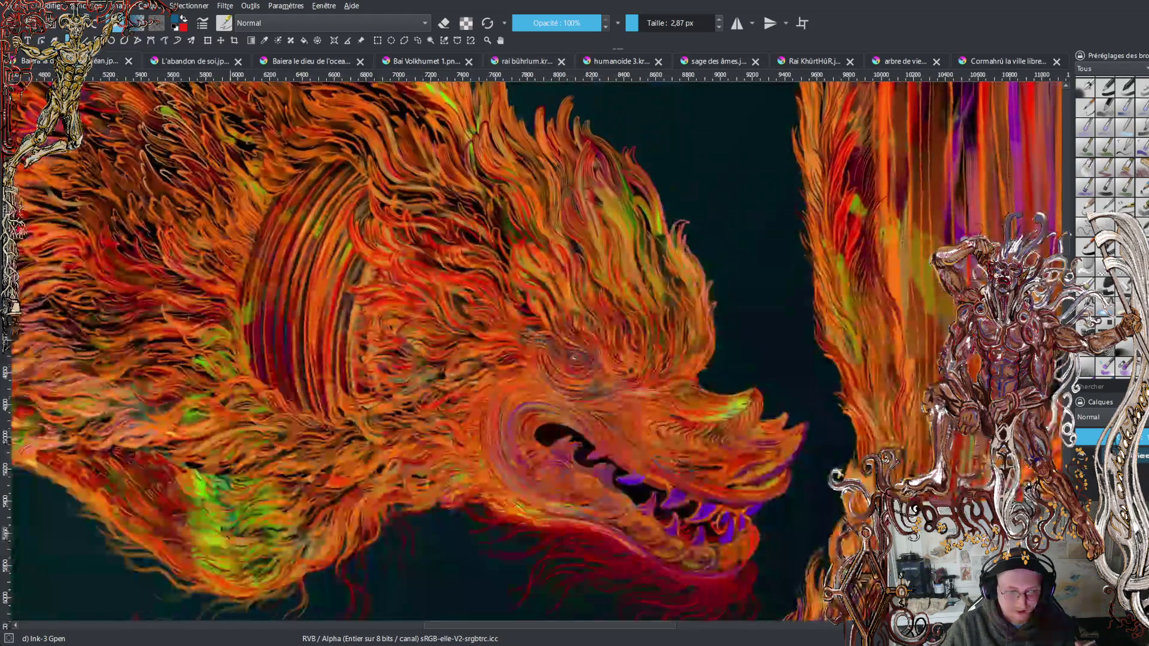
Zoom, pan and rotate to a close-up of the dragon's eye, then ink a short blue line beside it.
{"action": "scroll", "coordinate": [796, 420], "scroll_direction": "up", "scroll_amount": 5}
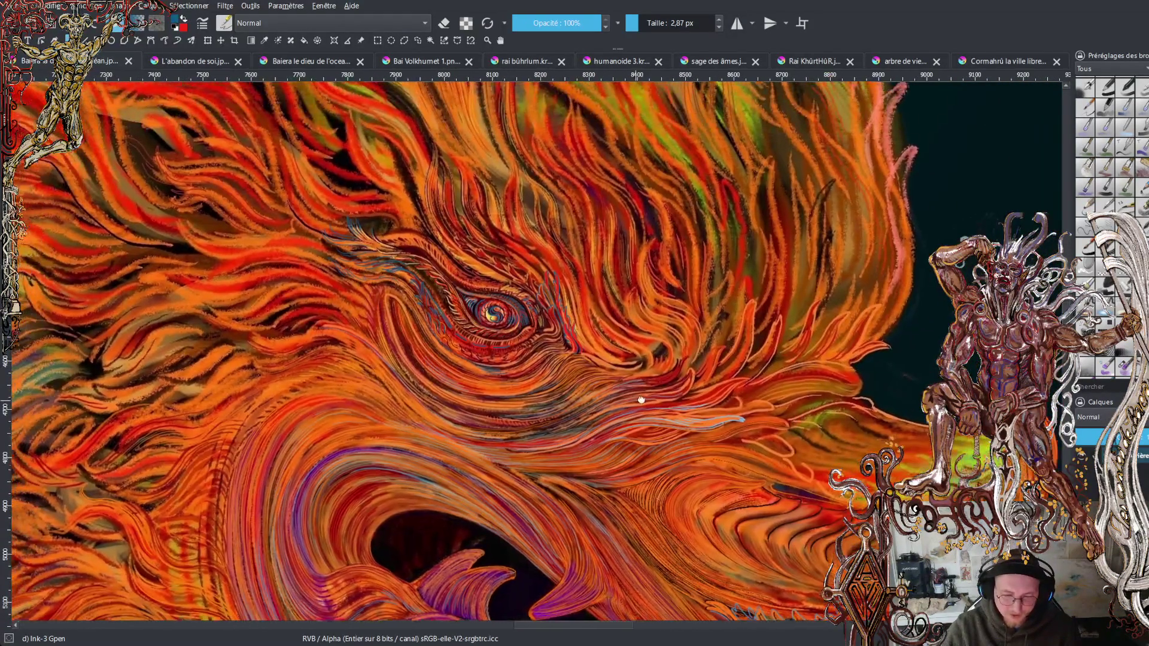
{"action": "left_click_drag", "start_coordinate": [796, 419], "coordinate": [973, 351]}
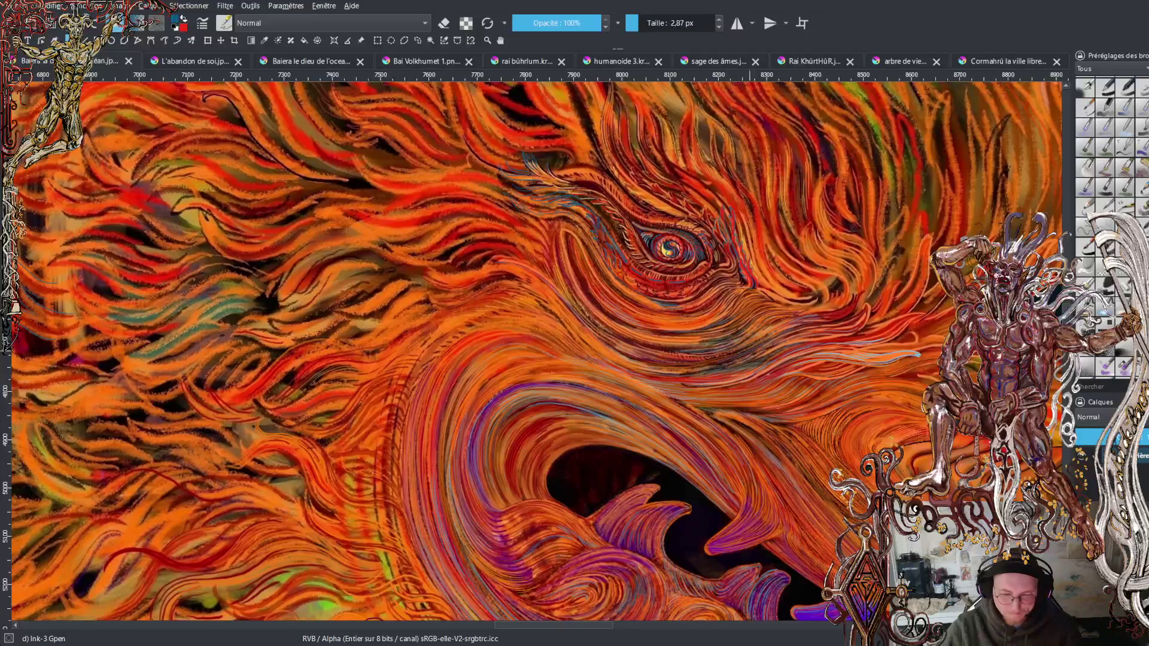
{"action": "mouse_move", "coordinate": [778, 419]}
{"action": "left_mouse_down"}
{"action": "mouse_move", "coordinate": [748, 448]}
{"action": "mouse_move", "coordinate": [658, 490]}
{"action": "mouse_move", "coordinate": [508, 359]}
{"action": "mouse_move", "coordinate": [454, 248]}
{"action": "left_mouse_up"}
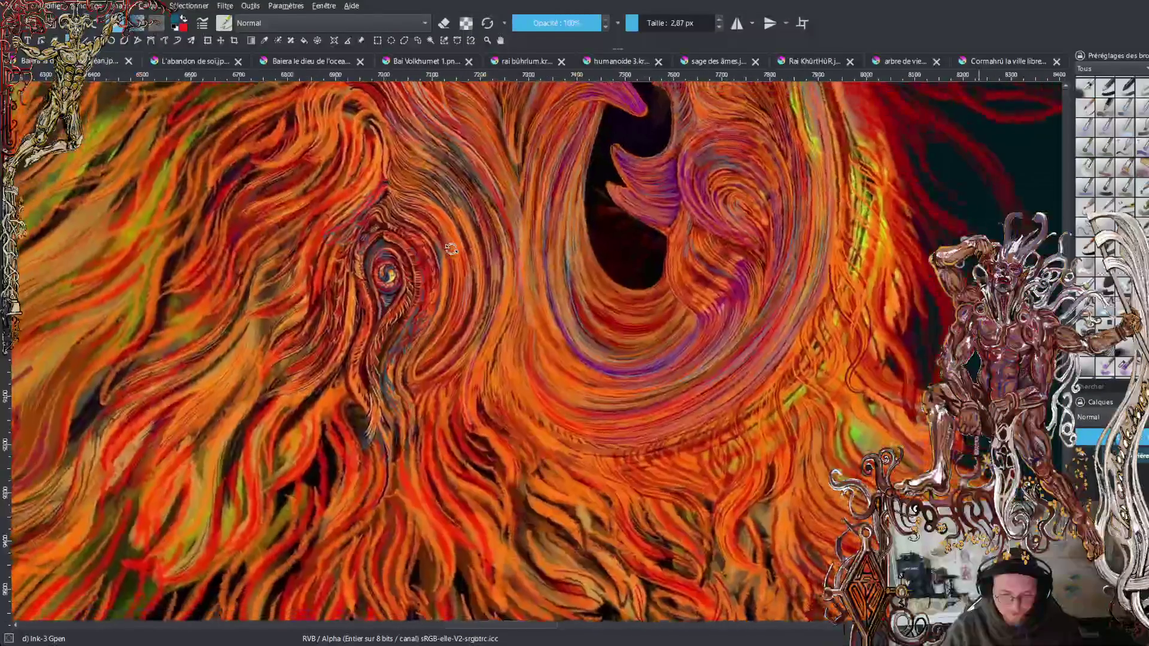
{"action": "scroll", "coordinate": [452, 250], "scroll_direction": "up", "scroll_amount": 3}
{"action": "mouse_move", "coordinate": [371, 269]}
{"action": "left_mouse_down"}
{"action": "mouse_move", "coordinate": [479, 267]}
{"action": "mouse_move", "coordinate": [590, 305]}
{"action": "left_mouse_up"}
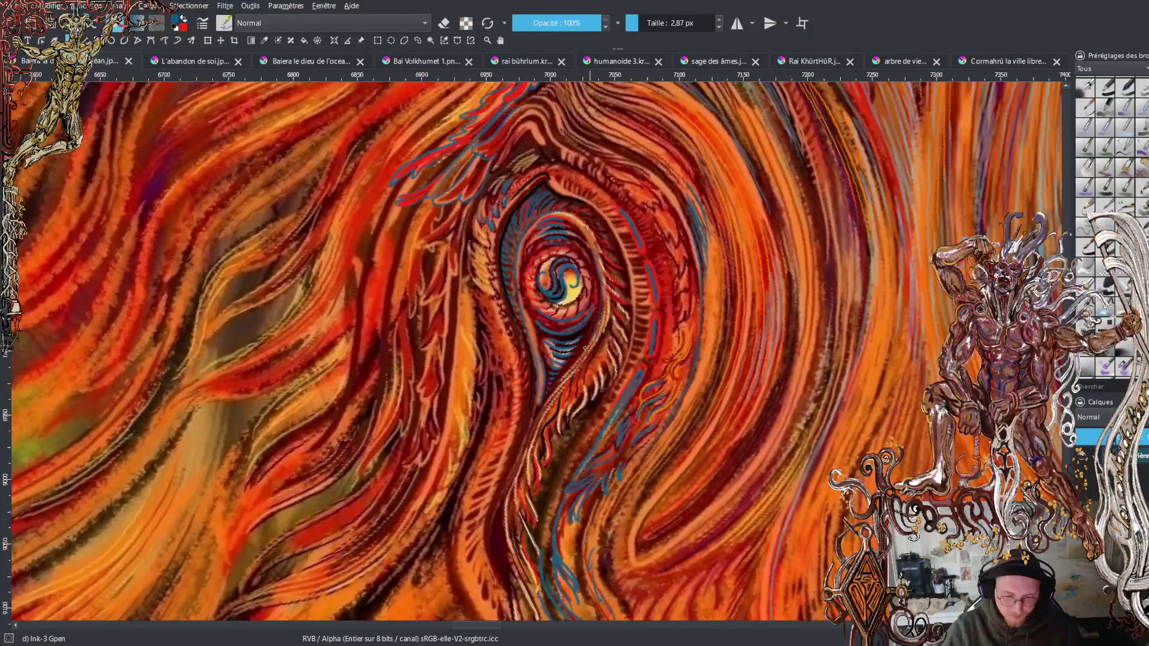
{"action": "scroll", "coordinate": [575, 329], "scroll_direction": "up", "scroll_amount": 2}
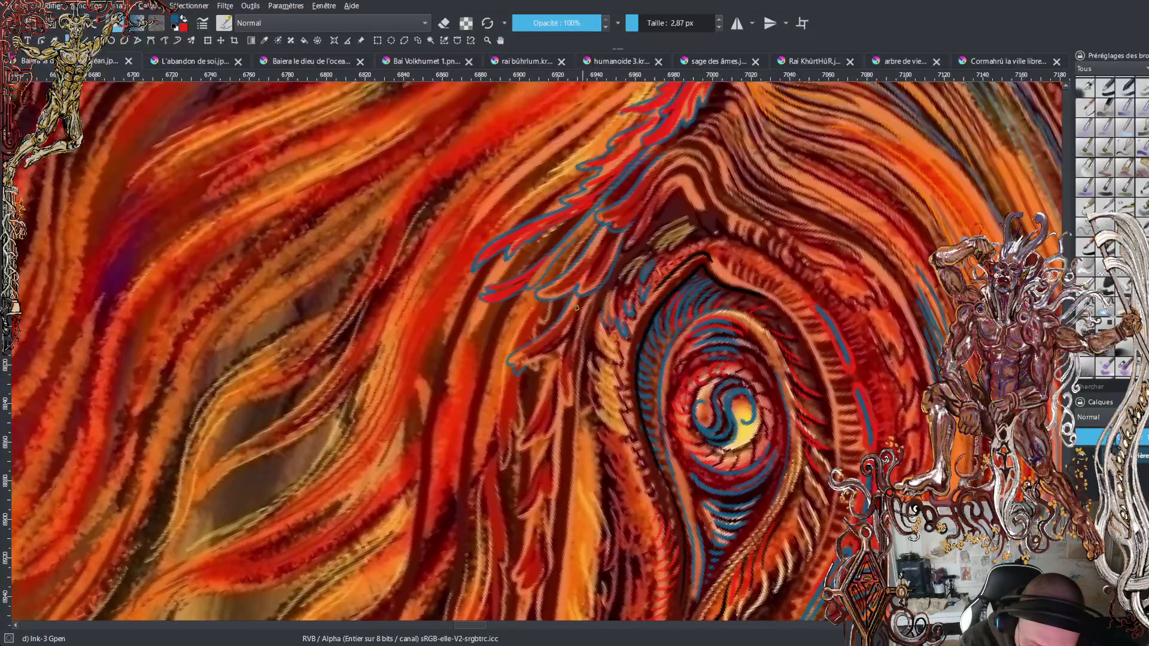
{"action": "mouse_move", "coordinate": [572, 331]}
{"action": "left_mouse_down"}
{"action": "mouse_move", "coordinate": [537, 373]}
{"action": "mouse_move", "coordinate": [573, 329]}
{"action": "left_mouse_up"}
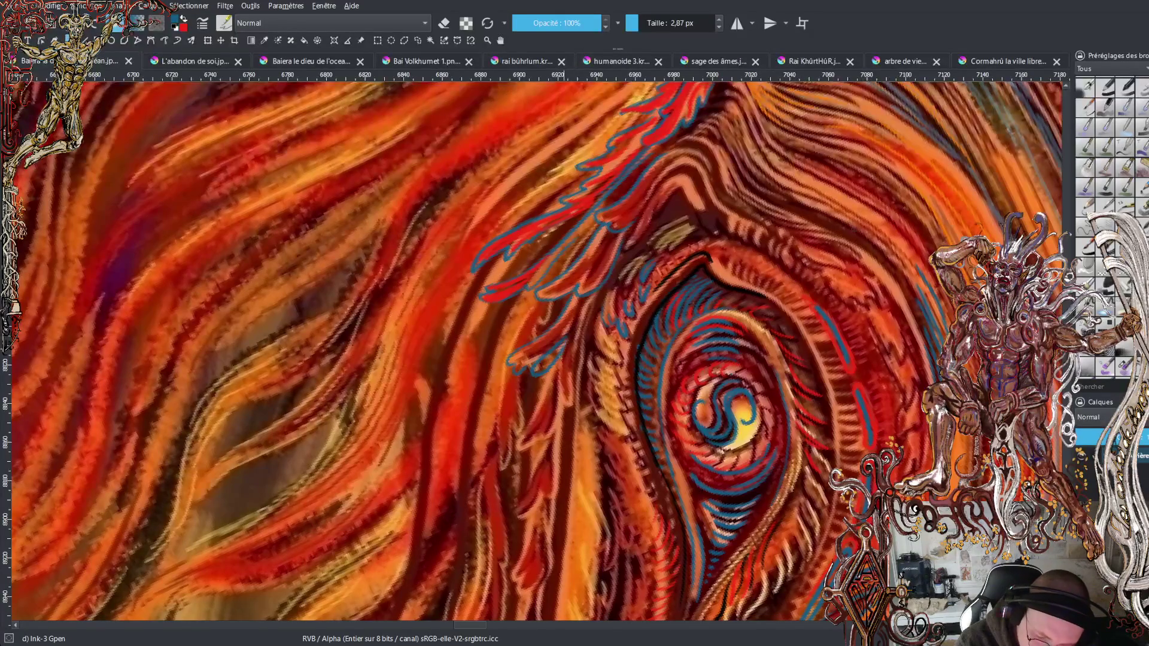
Ink blue curls below the feathered flame and outline strokes on the flames beside the feather.
{"action": "mouse_move", "coordinate": [550, 376]}
{"action": "left_mouse_down"}
{"action": "mouse_move", "coordinate": [562, 400]}
{"action": "mouse_move", "coordinate": [575, 388]}
{"action": "mouse_move", "coordinate": [574, 327]}
{"action": "left_mouse_up"}
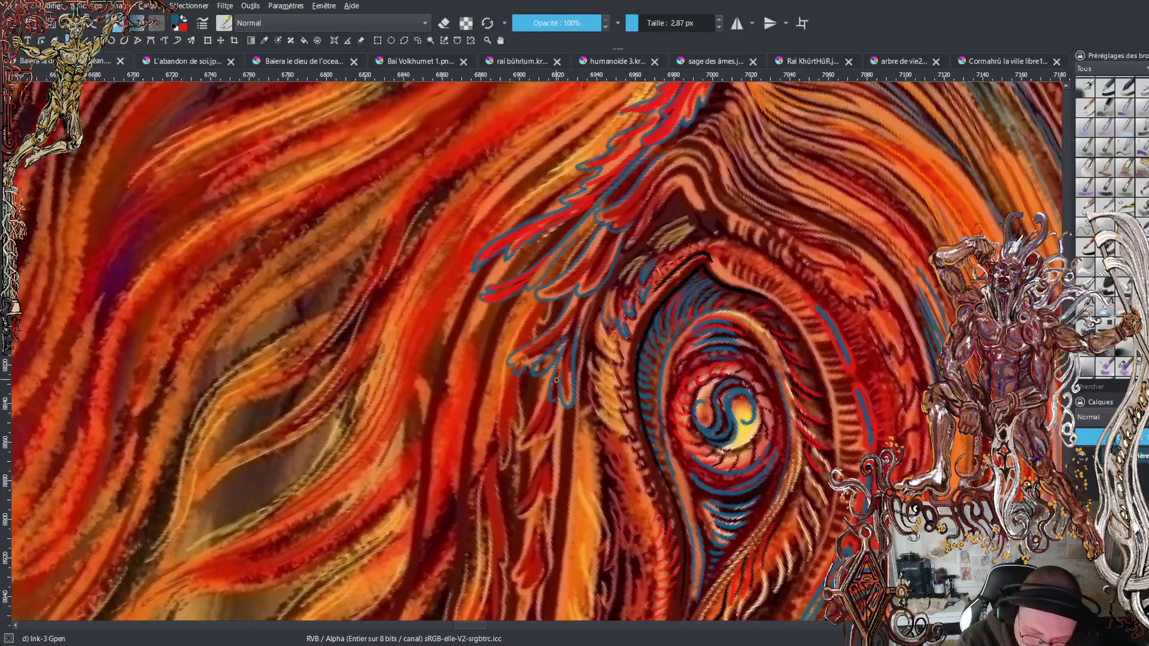
{"action": "mouse_move", "coordinate": [560, 405]}
{"action": "left_mouse_down"}
{"action": "mouse_move", "coordinate": [552, 436]}
{"action": "mouse_move", "coordinate": [525, 450]}
{"action": "mouse_move", "coordinate": [516, 442]}
{"action": "mouse_move", "coordinate": [549, 371]}
{"action": "left_mouse_up"}
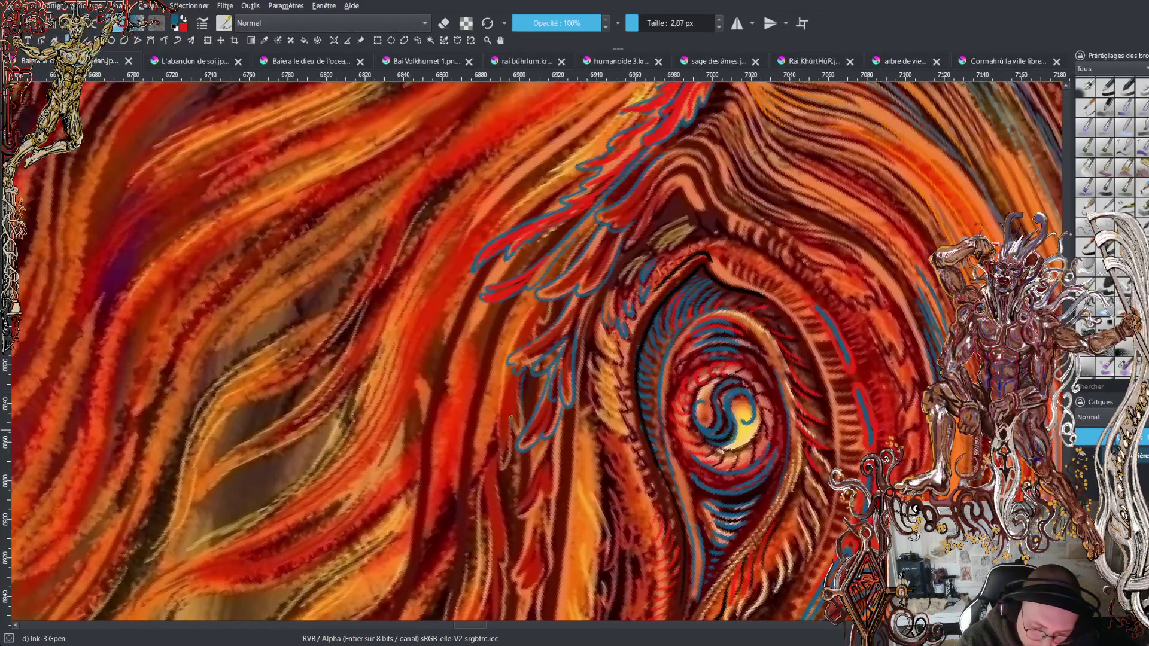
{"action": "left_click_drag", "start_coordinate": [500, 412], "coordinate": [505, 370]}
{"action": "left_click_drag", "start_coordinate": [524, 322], "coordinate": [513, 344]}
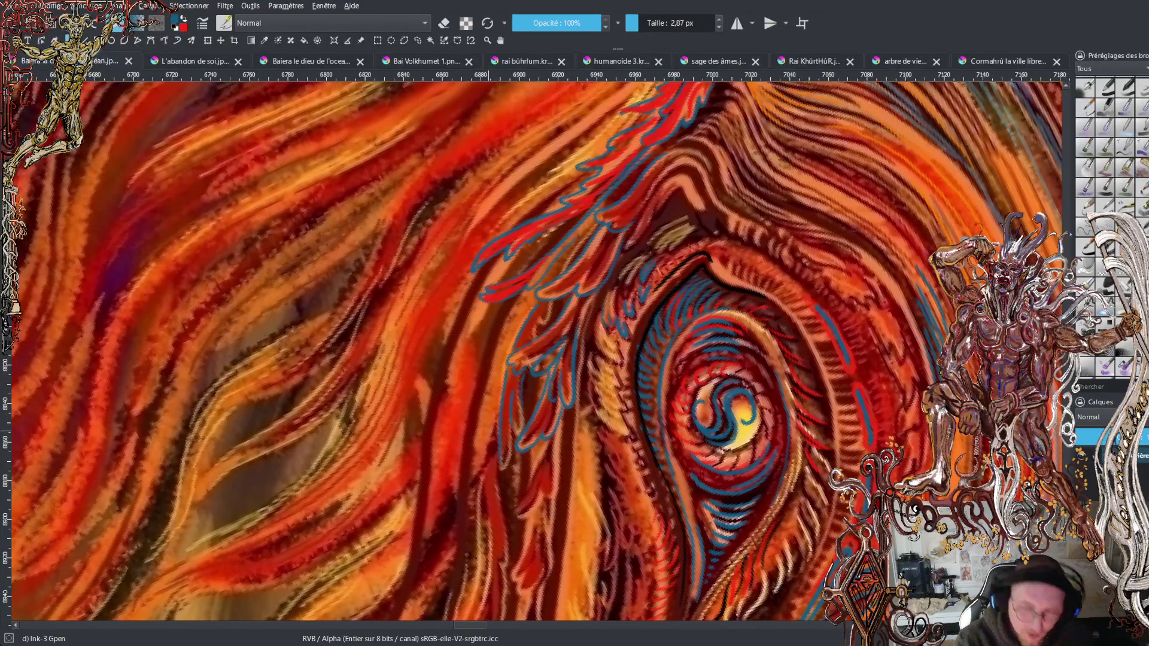
{"action": "scroll", "coordinate": [538, 353], "scroll_direction": "down", "scroll_amount": 10}
Outline the flame curving left of the eye and a lower flame tongue in blue.
{"action": "scroll", "coordinate": [539, 353], "scroll_direction": "up", "scroll_amount": 6}
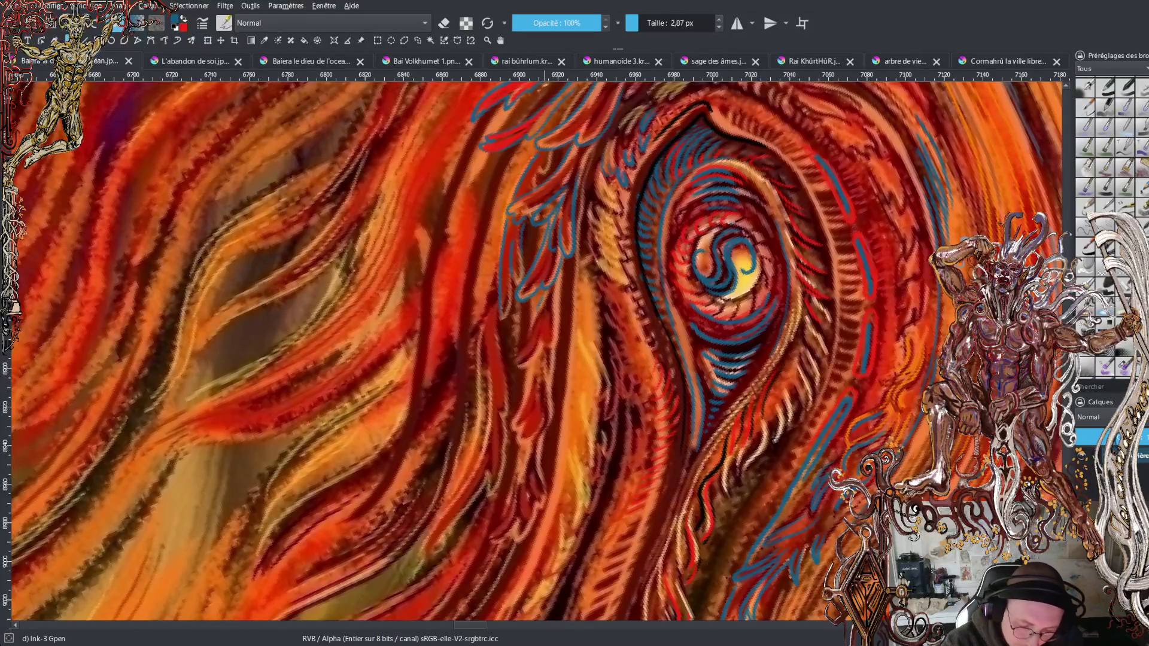
{"action": "mouse_move", "coordinate": [516, 351]}
{"action": "left_mouse_down"}
{"action": "mouse_move", "coordinate": [523, 365]}
{"action": "mouse_move", "coordinate": [559, 320]}
{"action": "left_mouse_up"}
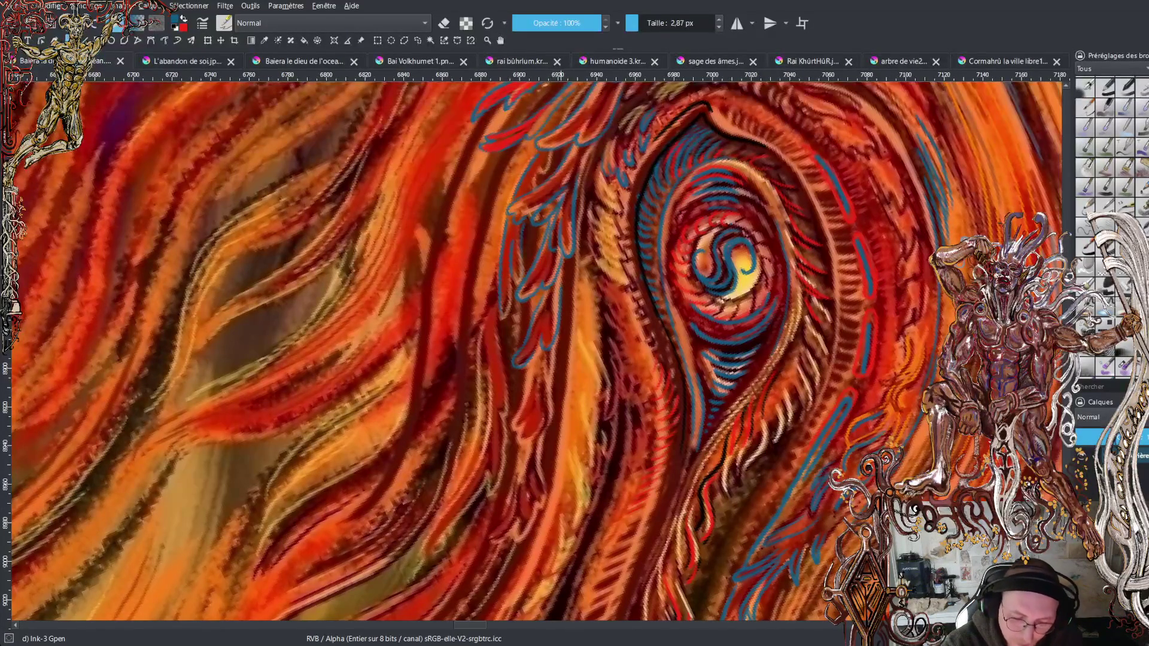
{"action": "mouse_move", "coordinate": [530, 356]}
{"action": "left_mouse_down"}
{"action": "mouse_move", "coordinate": [510, 424]}
{"action": "mouse_move", "coordinate": [518, 443]}
{"action": "mouse_move", "coordinate": [541, 426]}
{"action": "mouse_move", "coordinate": [546, 398]}
{"action": "mouse_move", "coordinate": [552, 410]}
{"action": "mouse_move", "coordinate": [552, 366]}
{"action": "left_mouse_up"}
{"action": "mouse_move", "coordinate": [546, 434]}
{"action": "left_mouse_down"}
{"action": "mouse_move", "coordinate": [536, 515]}
{"action": "mouse_move", "coordinate": [525, 540]}
{"action": "mouse_move", "coordinate": [516, 503]}
{"action": "mouse_move", "coordinate": [502, 542]}
{"action": "mouse_move", "coordinate": [493, 526]}
{"action": "mouse_move", "coordinate": [519, 470]}
{"action": "left_mouse_up"}
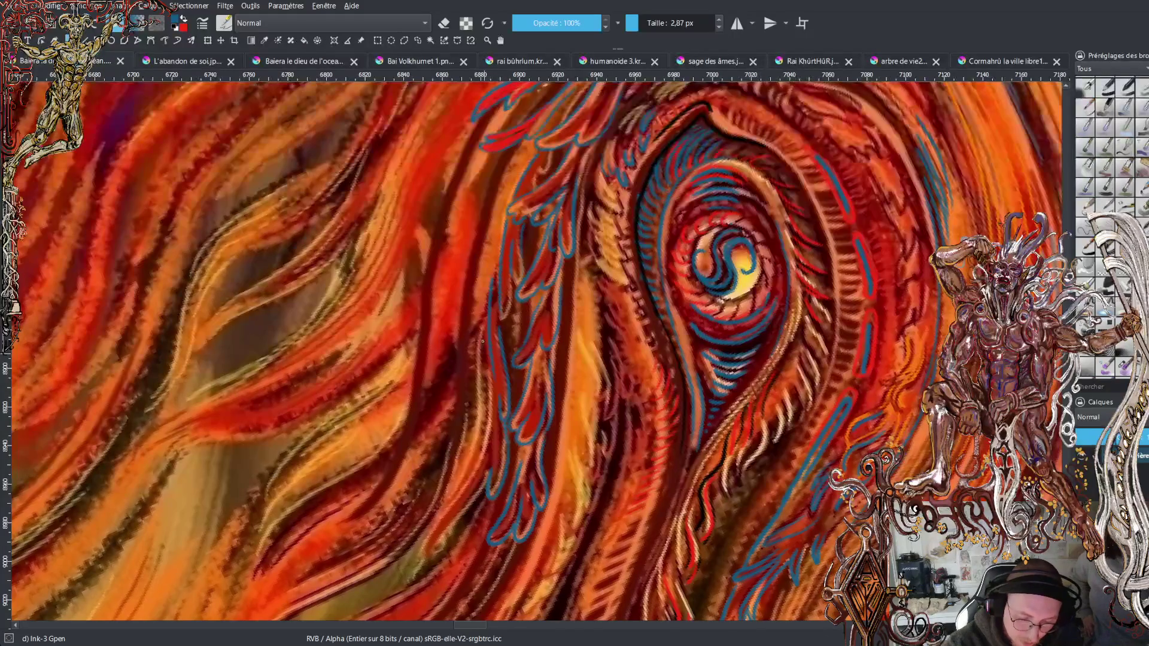
Add blue outlines and small hooks along the flame tongues below the eye, down to the lowest tips.
{"action": "left_click_drag", "start_coordinate": [488, 269], "coordinate": [500, 225]}
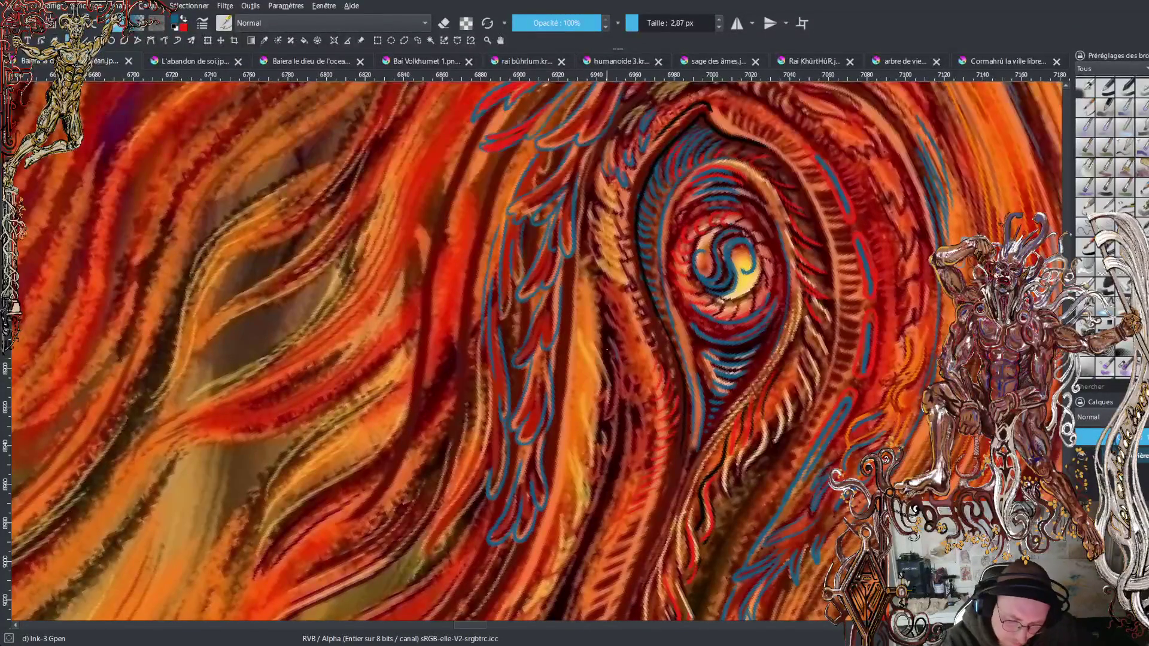
{"action": "left_click_drag", "start_coordinate": [603, 401], "coordinate": [585, 344]}
{"action": "mouse_move", "coordinate": [600, 419]}
{"action": "left_mouse_down"}
{"action": "mouse_move", "coordinate": [588, 438]}
{"action": "mouse_move", "coordinate": [606, 461]}
{"action": "mouse_move", "coordinate": [574, 529]}
{"action": "left_mouse_up"}
{"action": "left_click_drag", "start_coordinate": [586, 486], "coordinate": [585, 510]}
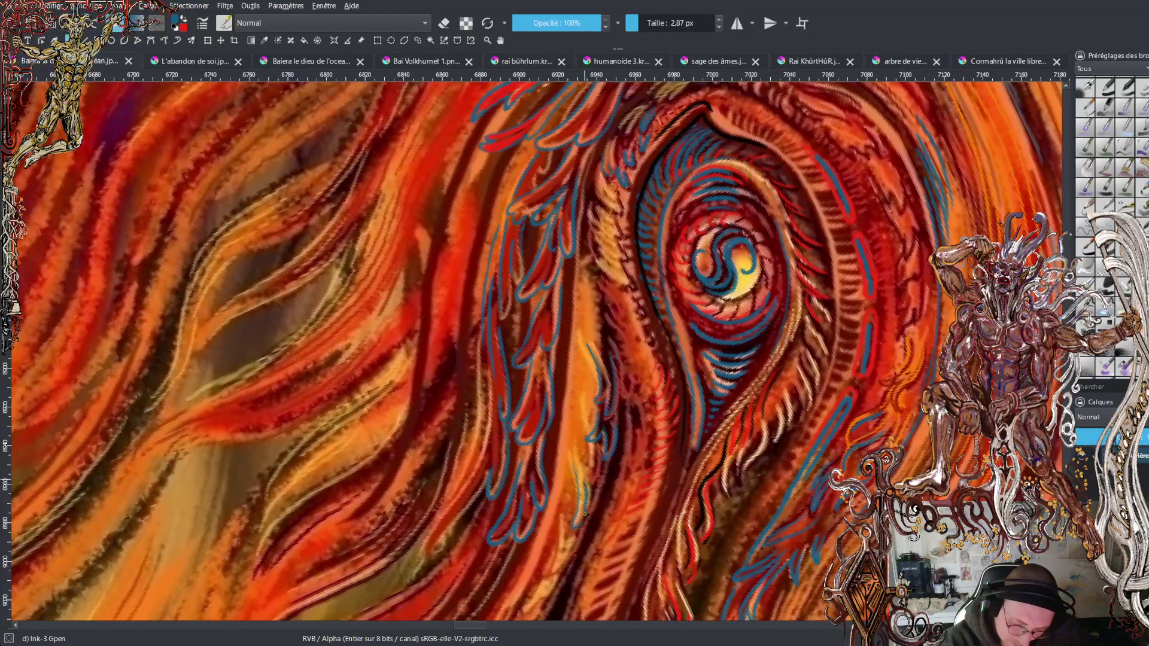
{"action": "mouse_move", "coordinate": [591, 439]}
{"action": "left_mouse_down"}
{"action": "mouse_move", "coordinate": [589, 475]}
{"action": "mouse_move", "coordinate": [545, 583]}
{"action": "left_mouse_up"}
{"action": "mouse_move", "coordinate": [566, 482]}
{"action": "left_mouse_down"}
{"action": "mouse_move", "coordinate": [560, 426]}
{"action": "mouse_move", "coordinate": [556, 469]}
{"action": "mouse_move", "coordinate": [567, 384]}
{"action": "mouse_move", "coordinate": [581, 387]}
{"action": "mouse_move", "coordinate": [586, 279]}
{"action": "left_mouse_up"}
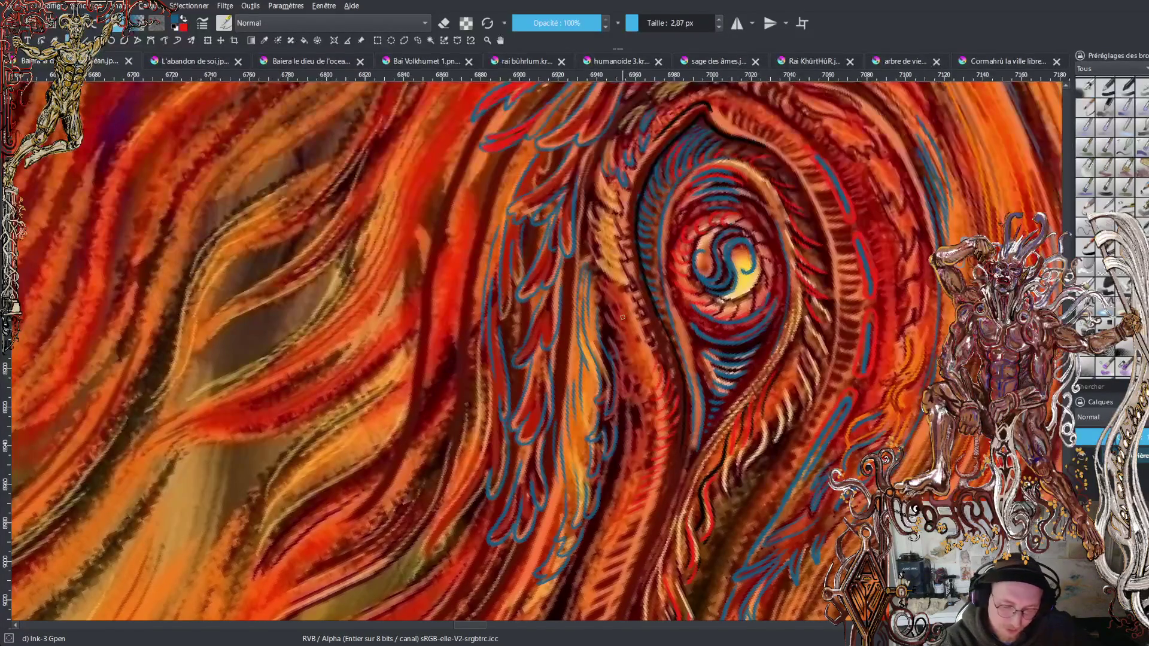
{"action": "key", "text": "x"}
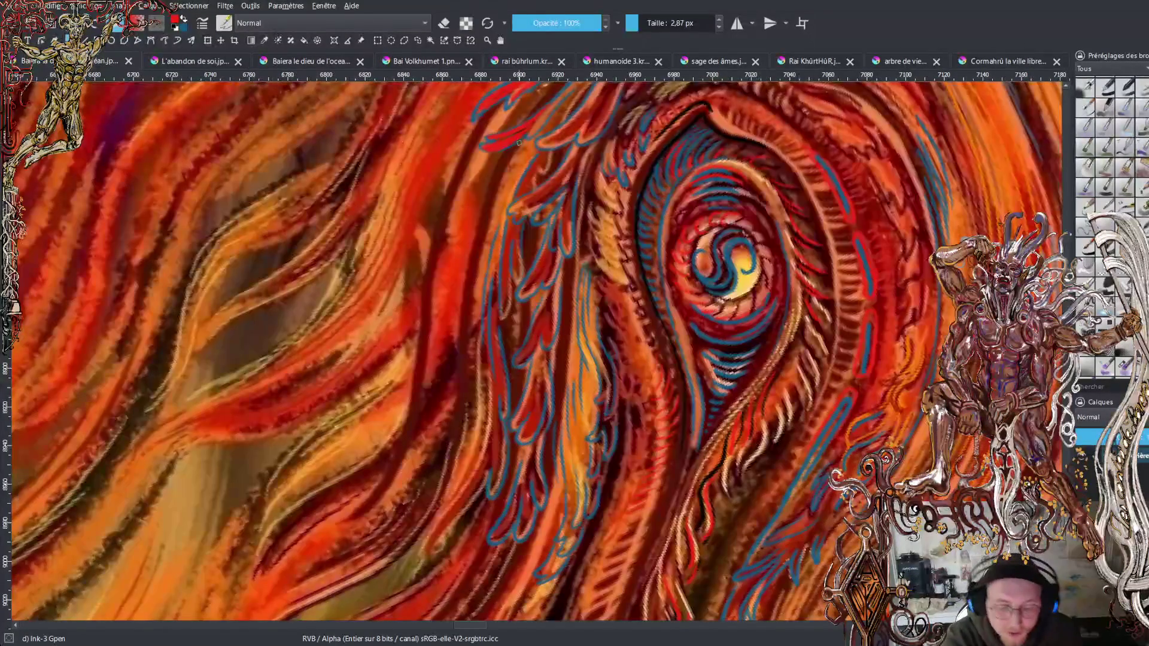
Hatch five thin red strokes along the upper-left flame edges, tracing beside the blue outline.
{"action": "left_click_drag", "start_coordinate": [510, 156], "coordinate": [478, 191]}
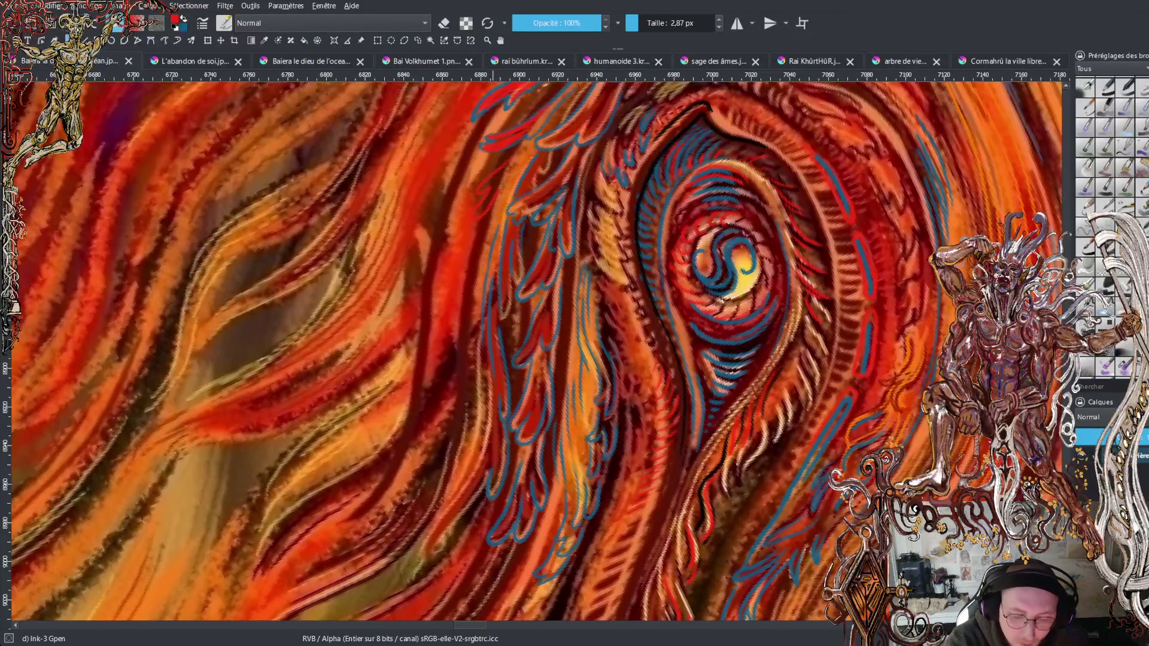
{"action": "mouse_move", "coordinate": [502, 177]}
{"action": "left_mouse_down"}
{"action": "mouse_move", "coordinate": [477, 215]}
{"action": "mouse_move", "coordinate": [517, 147]}
{"action": "mouse_move", "coordinate": [495, 175]}
{"action": "mouse_move", "coordinate": [507, 159]}
{"action": "left_mouse_up"}
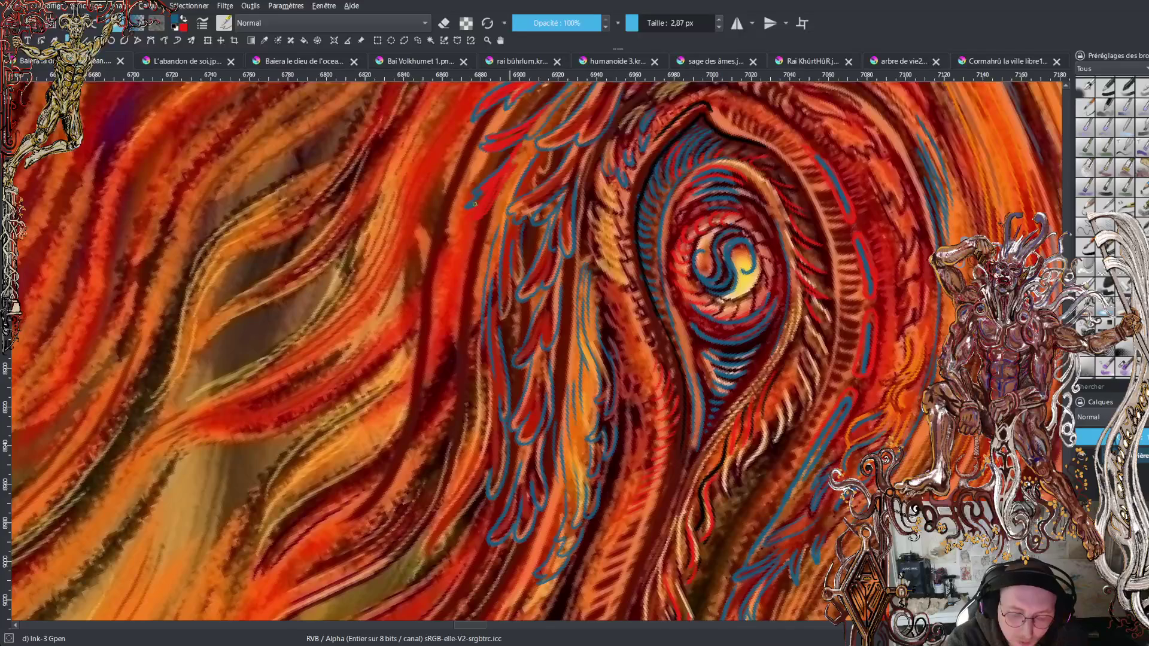
{"action": "mouse_move", "coordinate": [517, 162]}
{"action": "left_mouse_down"}
{"action": "mouse_move", "coordinate": [460, 263]}
{"action": "mouse_move", "coordinate": [459, 338]}
{"action": "left_mouse_up"}
{"action": "mouse_move", "coordinate": [466, 297]}
{"action": "left_mouse_down"}
{"action": "mouse_move", "coordinate": [462, 429]}
{"action": "mouse_move", "coordinate": [476, 266]}
{"action": "mouse_move", "coordinate": [506, 190]}
{"action": "left_mouse_up"}
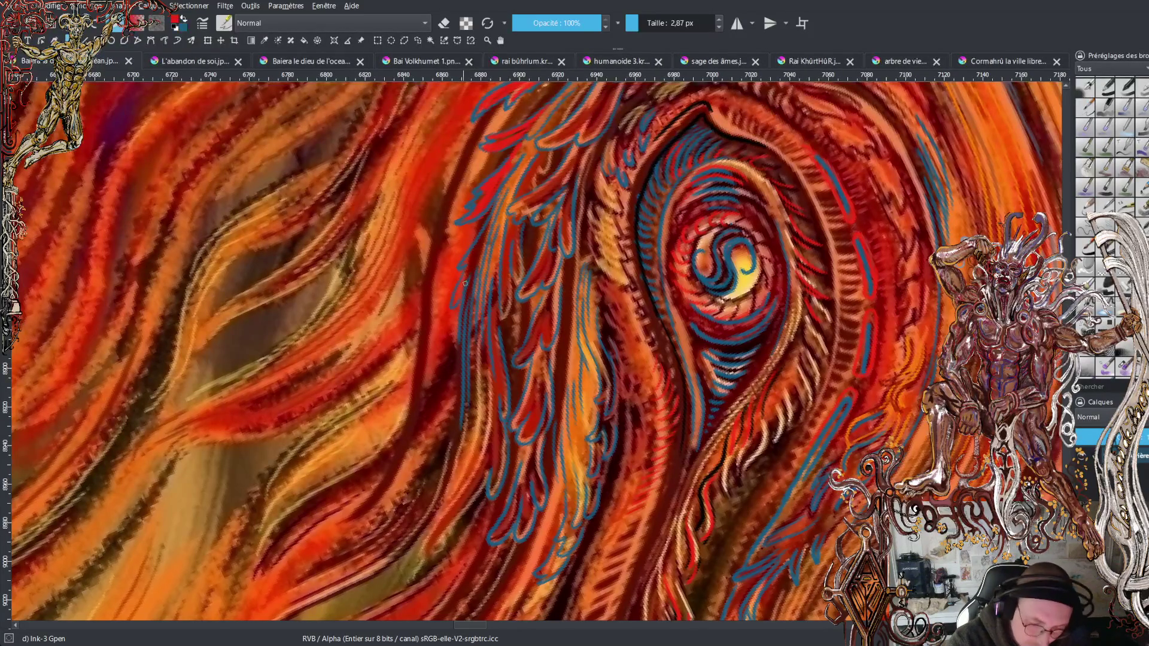
{"action": "left_click_drag", "start_coordinate": [466, 263], "coordinate": [487, 216]}
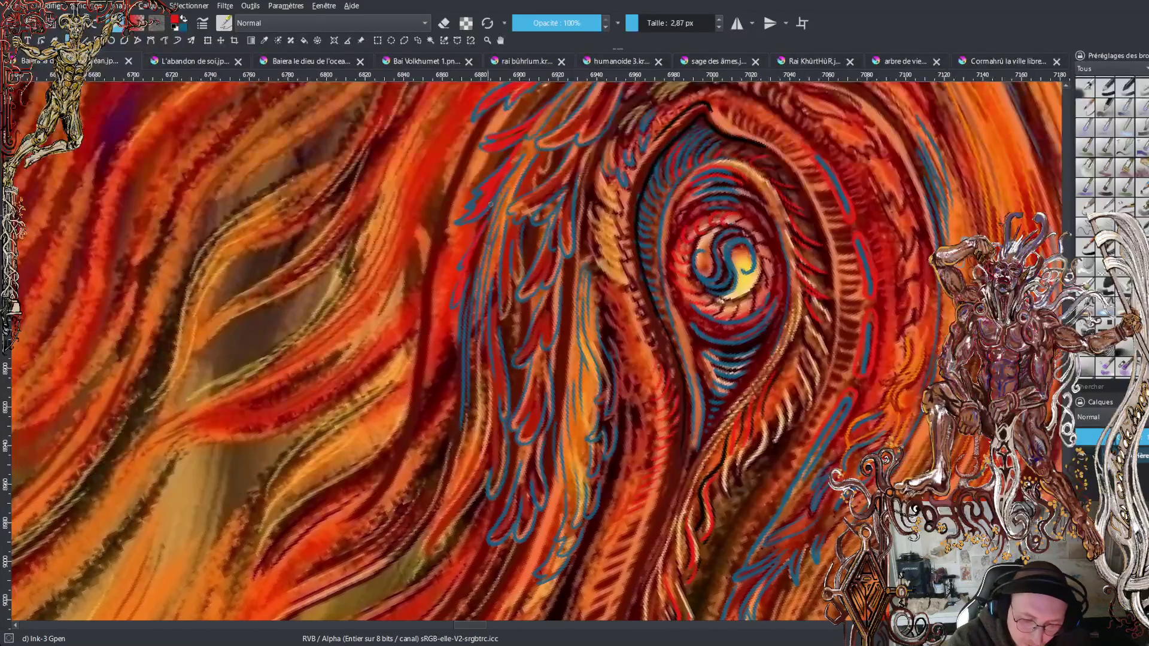
{"action": "key", "text": "x"}
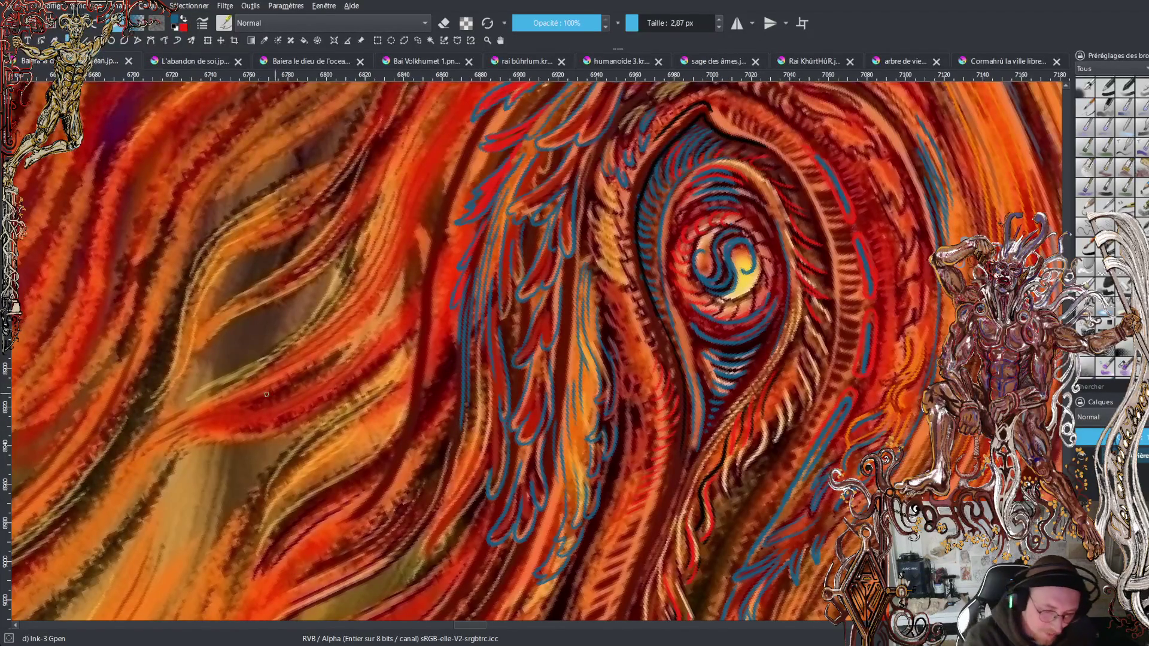
Draw five long thin blue strokes across the left-side flames, including one rising left of the eye.
{"action": "left_click_drag", "start_coordinate": [282, 390], "coordinate": [346, 352]}
{"action": "mouse_move", "coordinate": [251, 403]}
{"action": "left_mouse_down"}
{"action": "mouse_move", "coordinate": [296, 389]}
{"action": "mouse_move", "coordinate": [375, 329]}
{"action": "mouse_move", "coordinate": [419, 213]}
{"action": "left_mouse_up"}
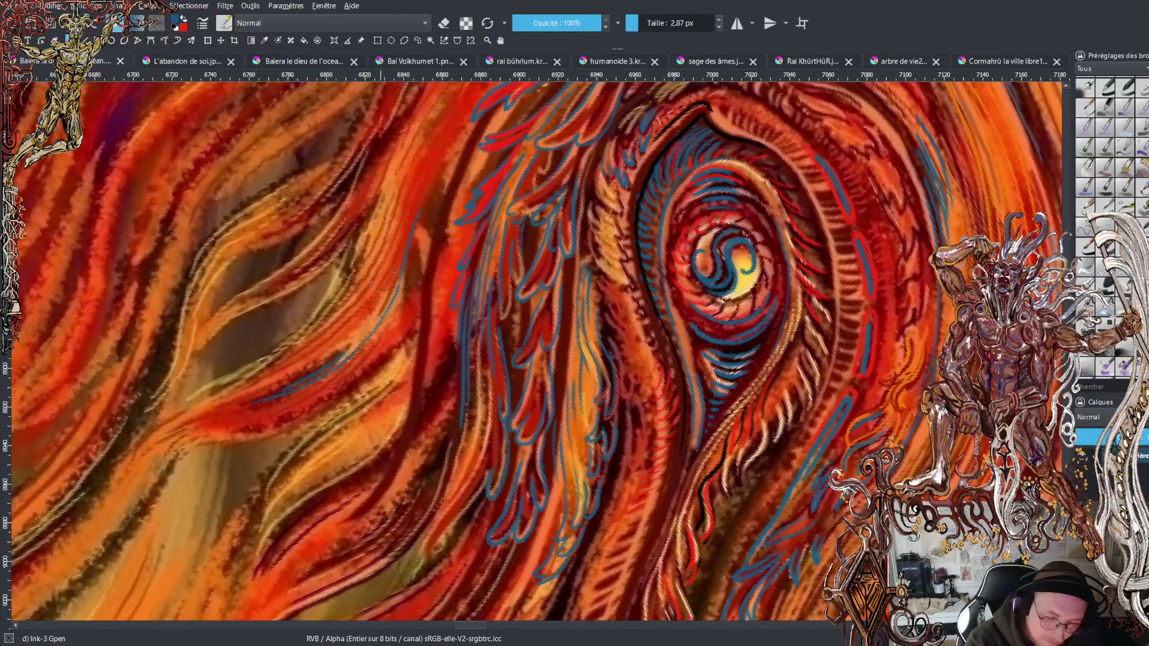
{"action": "mouse_move", "coordinate": [203, 410]}
{"action": "left_mouse_down"}
{"action": "mouse_move", "coordinate": [149, 439]}
{"action": "mouse_move", "coordinate": [187, 419]}
{"action": "left_mouse_up"}
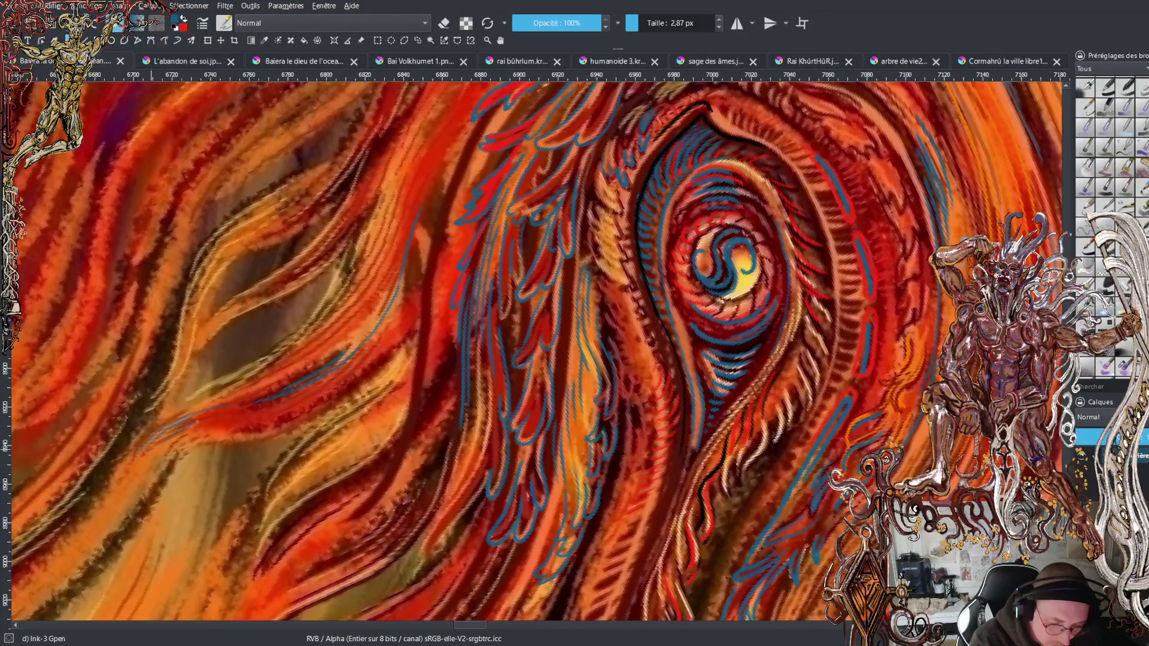
{"action": "mouse_move", "coordinate": [99, 524]}
{"action": "left_mouse_down"}
{"action": "mouse_move", "coordinate": [207, 433]}
{"action": "mouse_move", "coordinate": [266, 429]}
{"action": "left_mouse_up"}
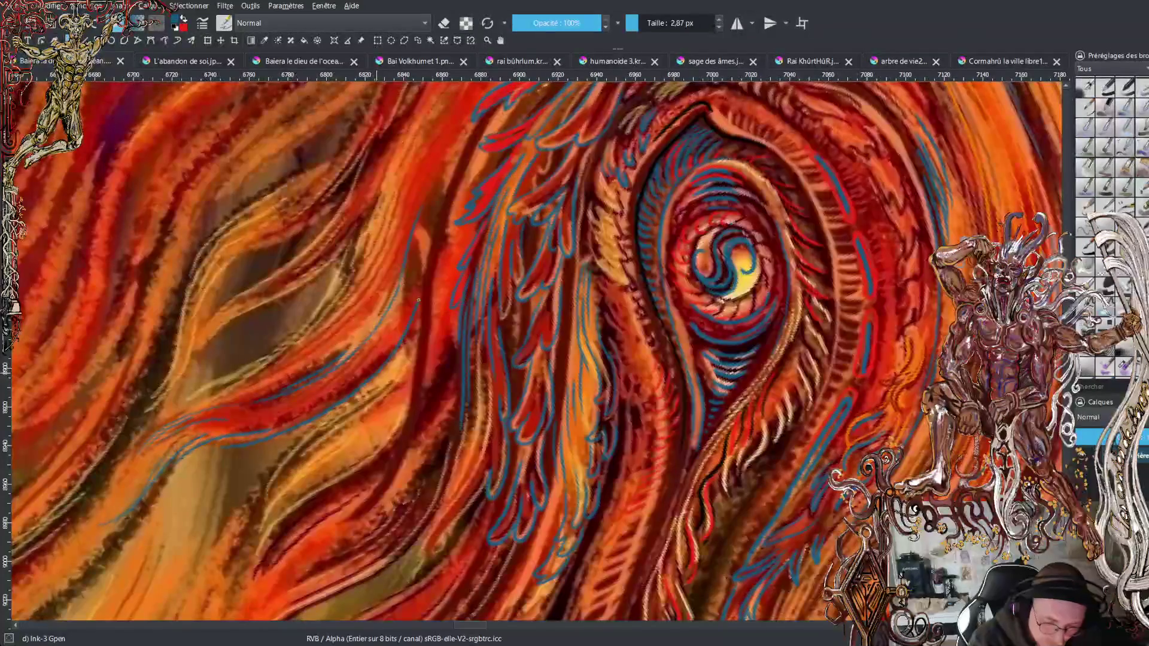
{"action": "left_click_drag", "start_coordinate": [425, 270], "coordinate": [460, 141]}
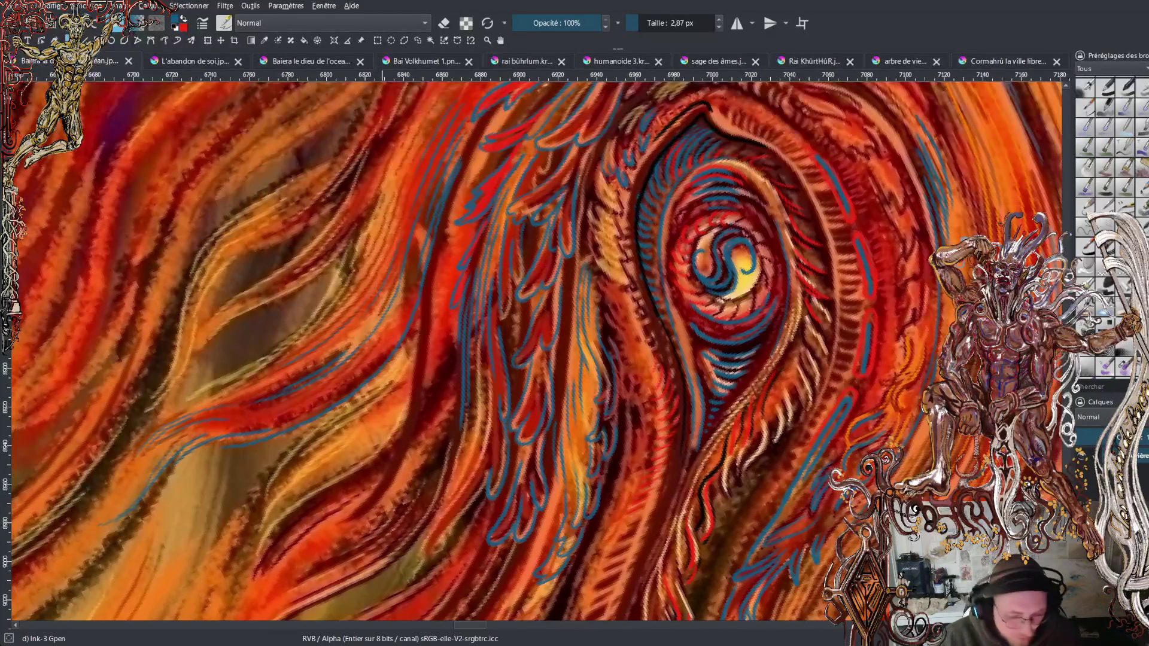
{"action": "scroll", "coordinate": [691, 134], "scroll_direction": "down", "scroll_amount": 2}
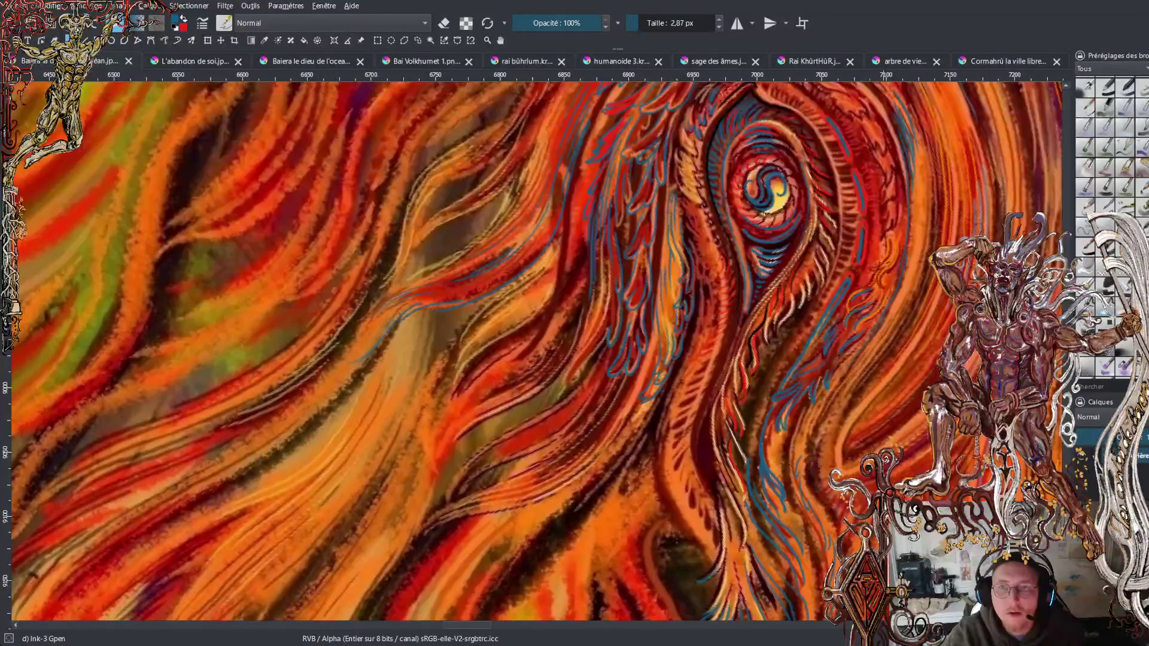
Add three blue ink strokes: beside the eye's flames, through the lower flames, and along a lower flame.
{"action": "key", "text": "alt+Tab"}
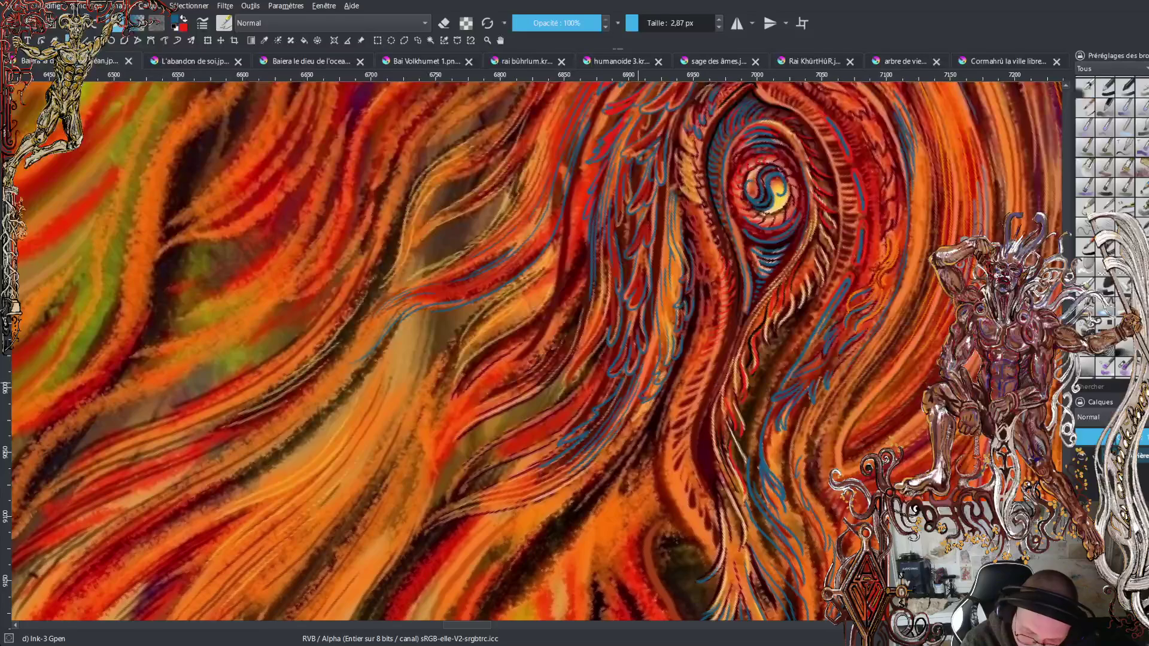
{"action": "left_click_drag", "start_coordinate": [640, 383], "coordinate": [648, 354]}
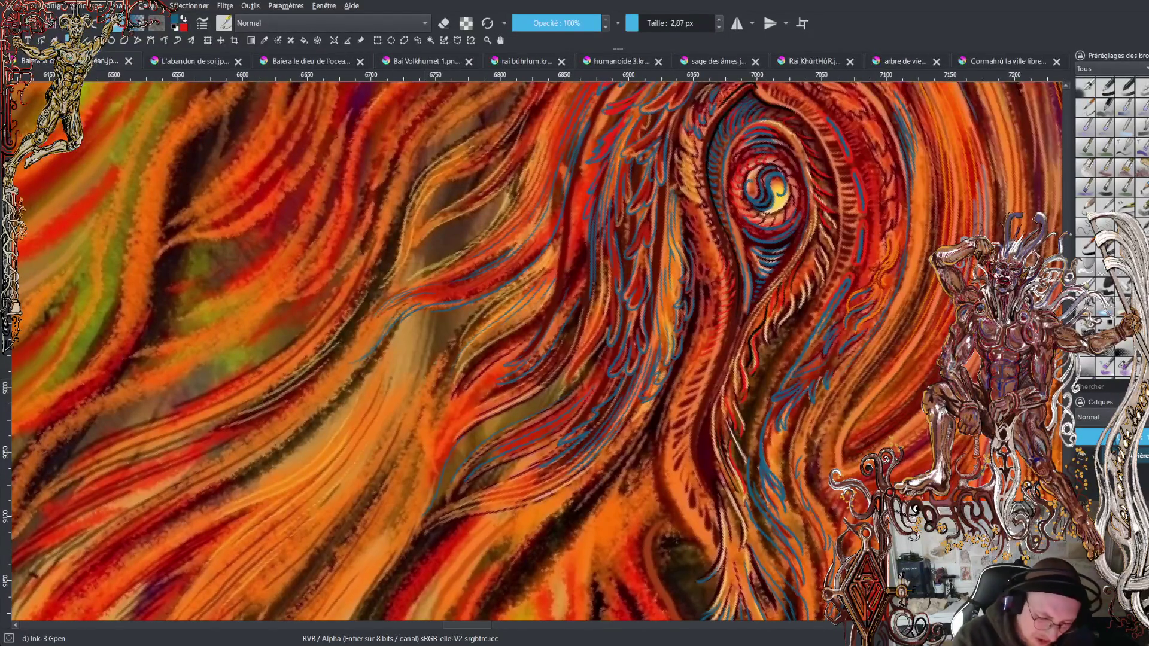
{"action": "left_click_drag", "start_coordinate": [427, 369], "coordinate": [370, 458]}
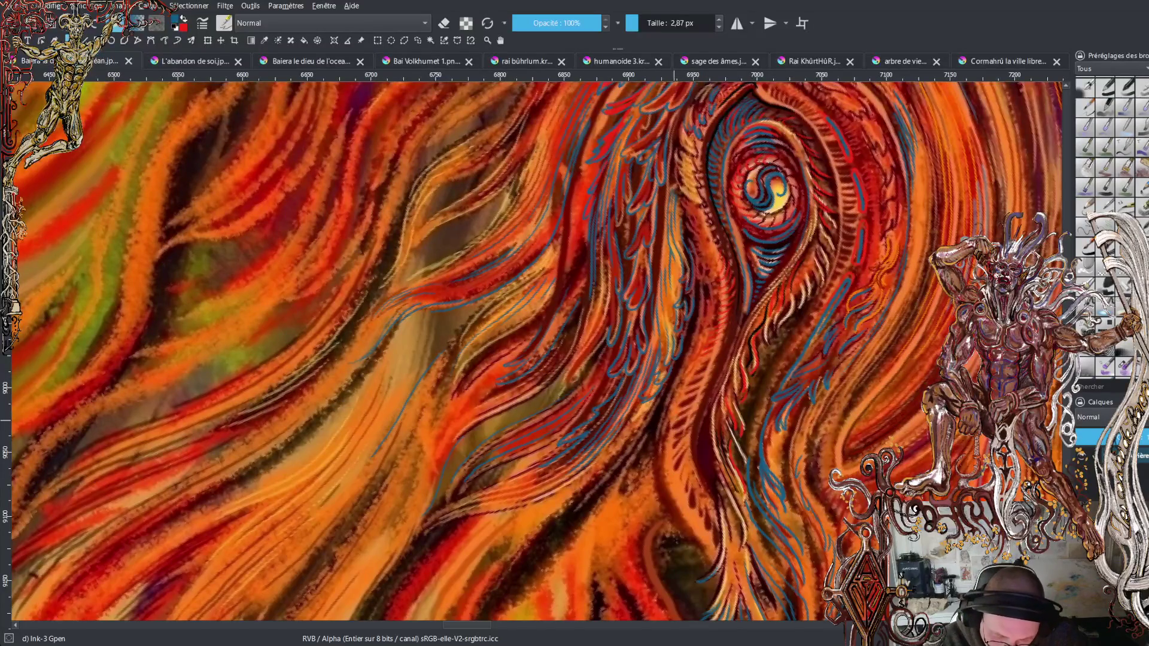
{"action": "left_click_drag", "start_coordinate": [667, 467], "coordinate": [679, 528]}
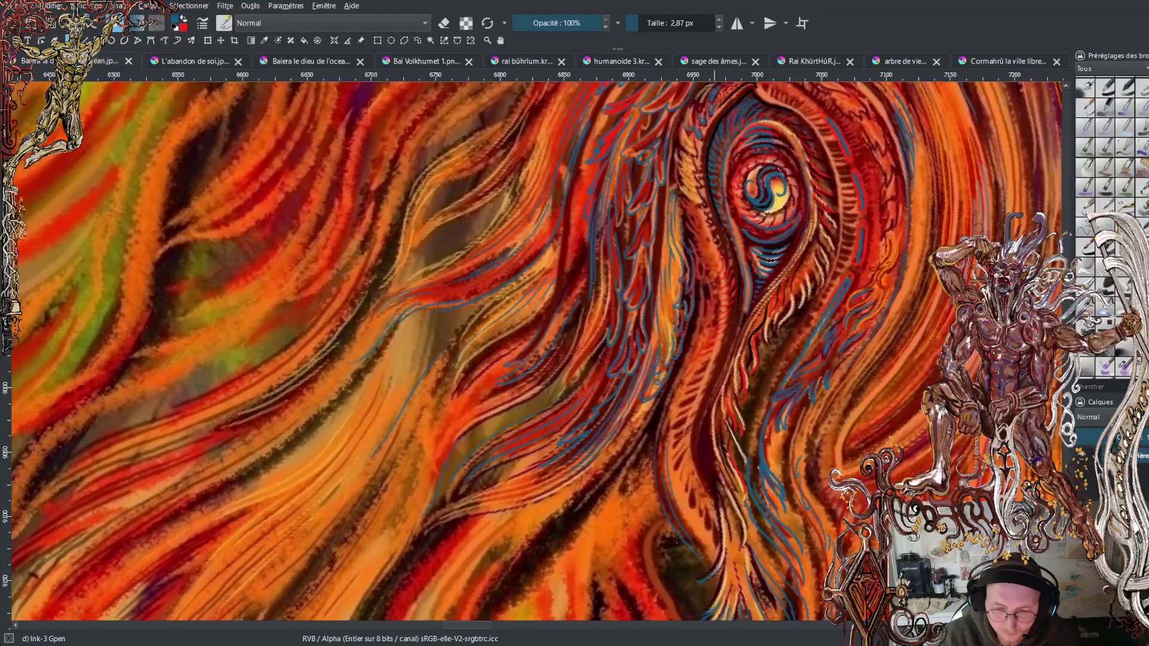
Return focus to the painting and add two more thin blue lines down the flames beneath the eye.
{"action": "left_click", "coordinate": [524, 327]}
{"action": "scroll", "coordinate": [531, 352], "scroll_direction": "down", "scroll_amount": 2}
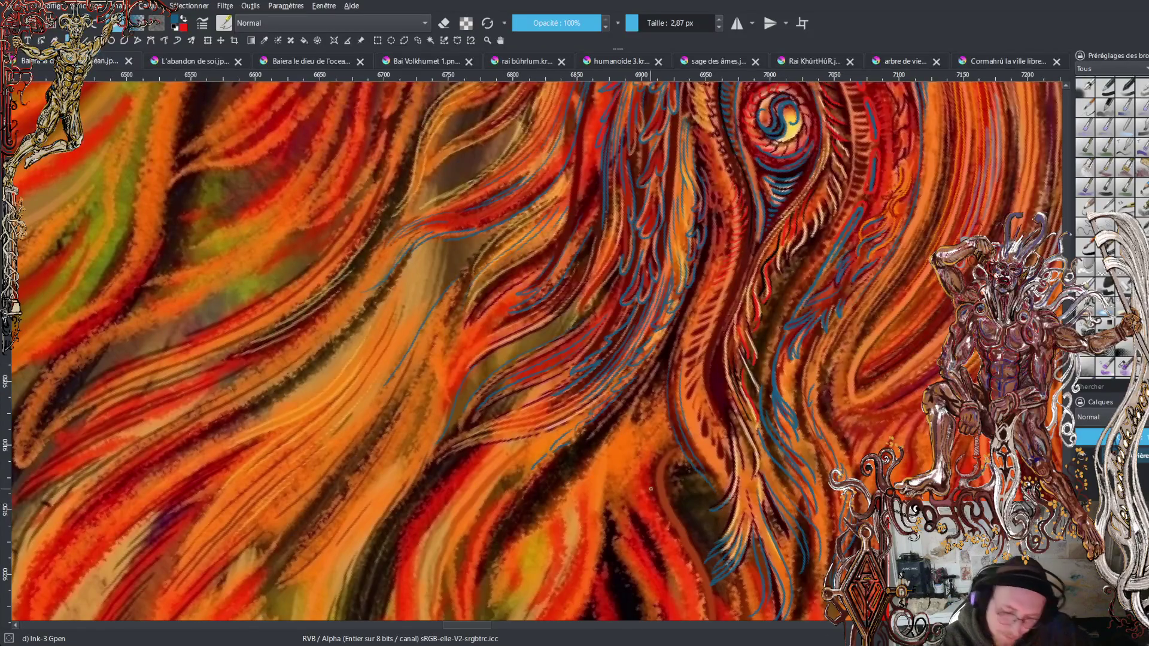
{"action": "left_click_drag", "start_coordinate": [632, 426], "coordinate": [603, 508]}
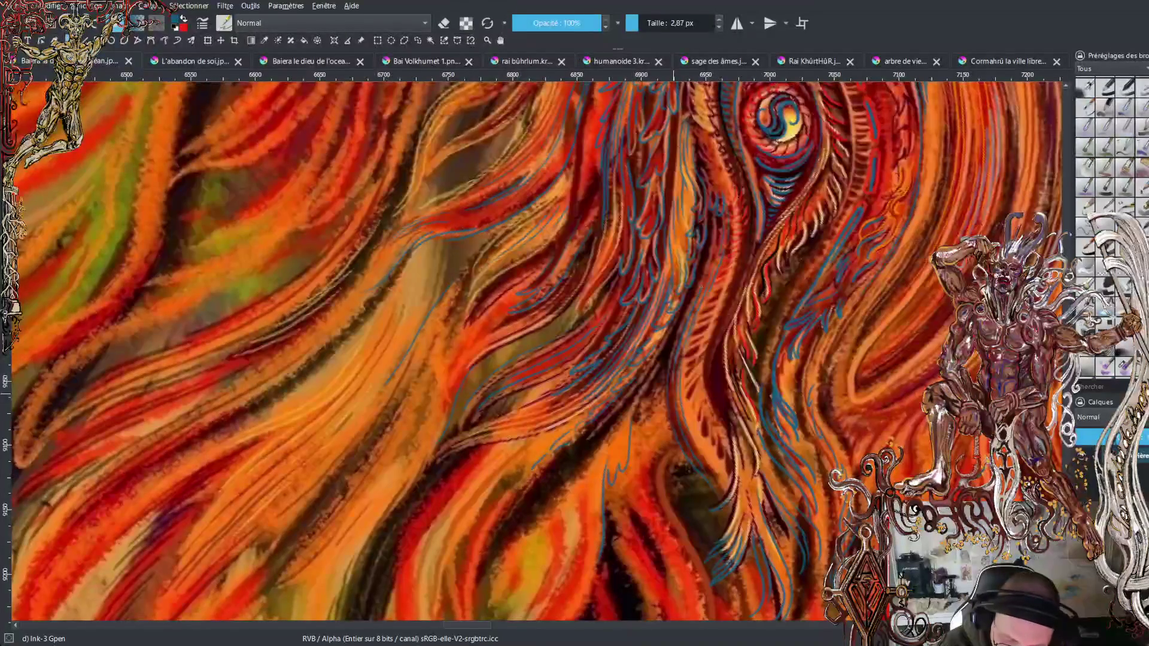
{"action": "left_click_drag", "start_coordinate": [707, 254], "coordinate": [662, 379]}
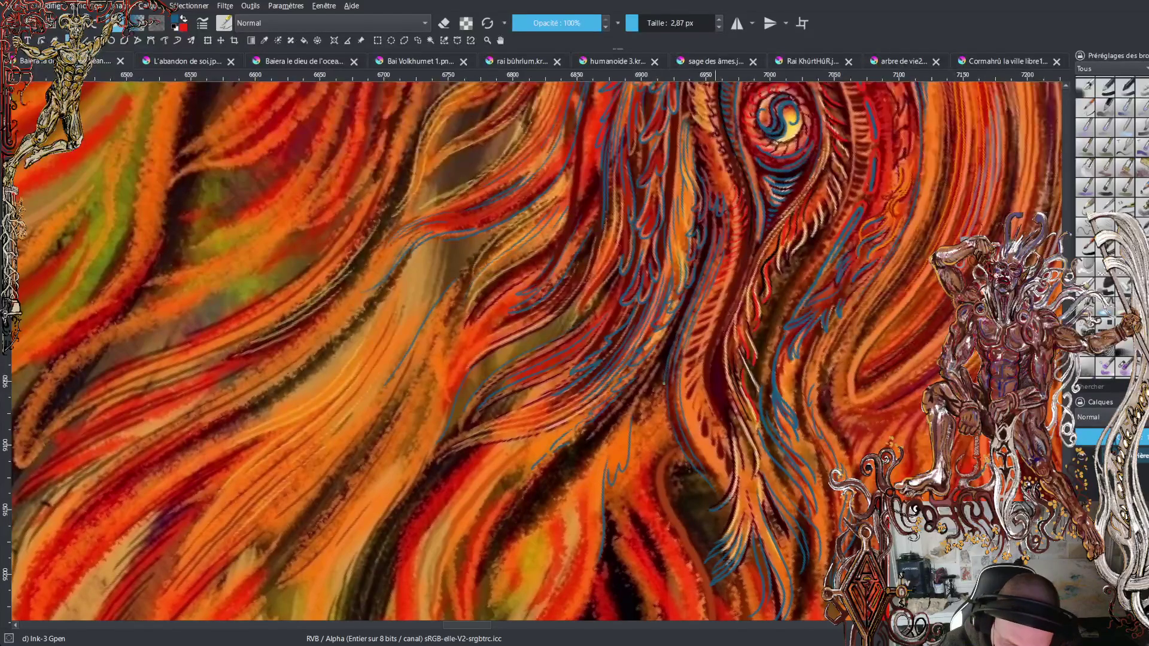